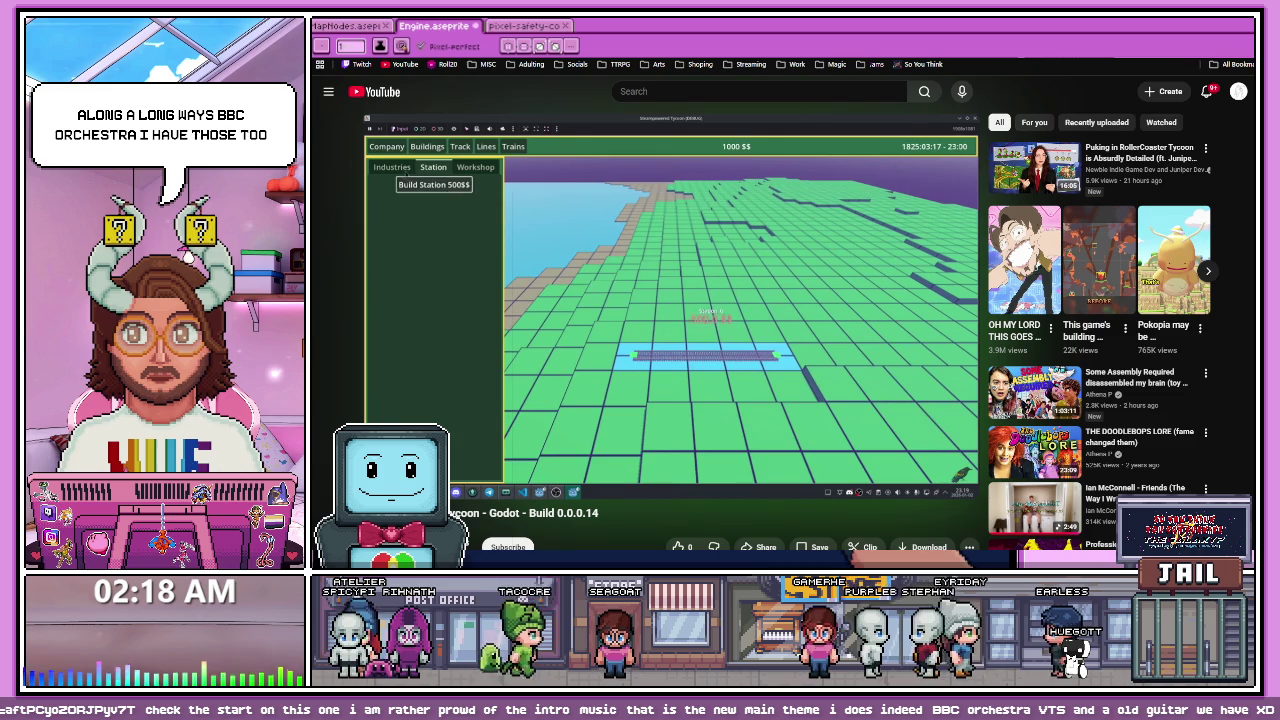
Step: Pause and resume the tycoon devlog, then skip ahead past track-building to the banking screen
left_click(612, 247)
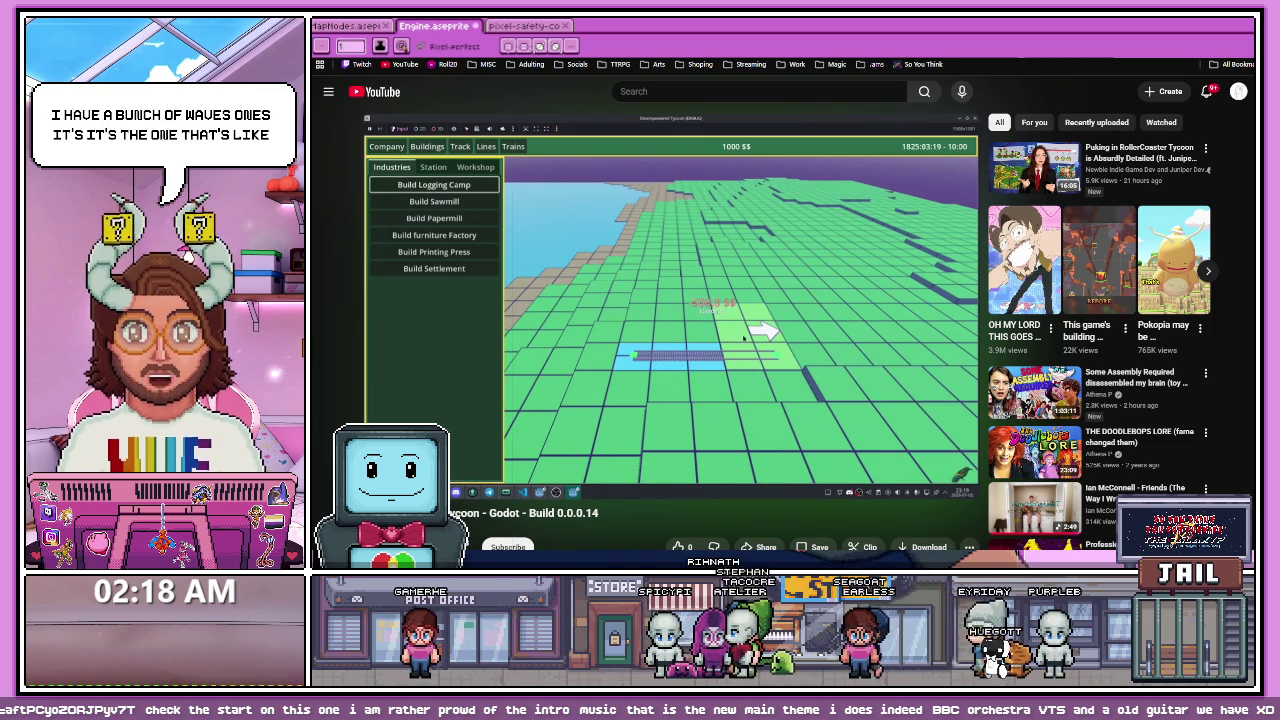
left_click(698, 362)
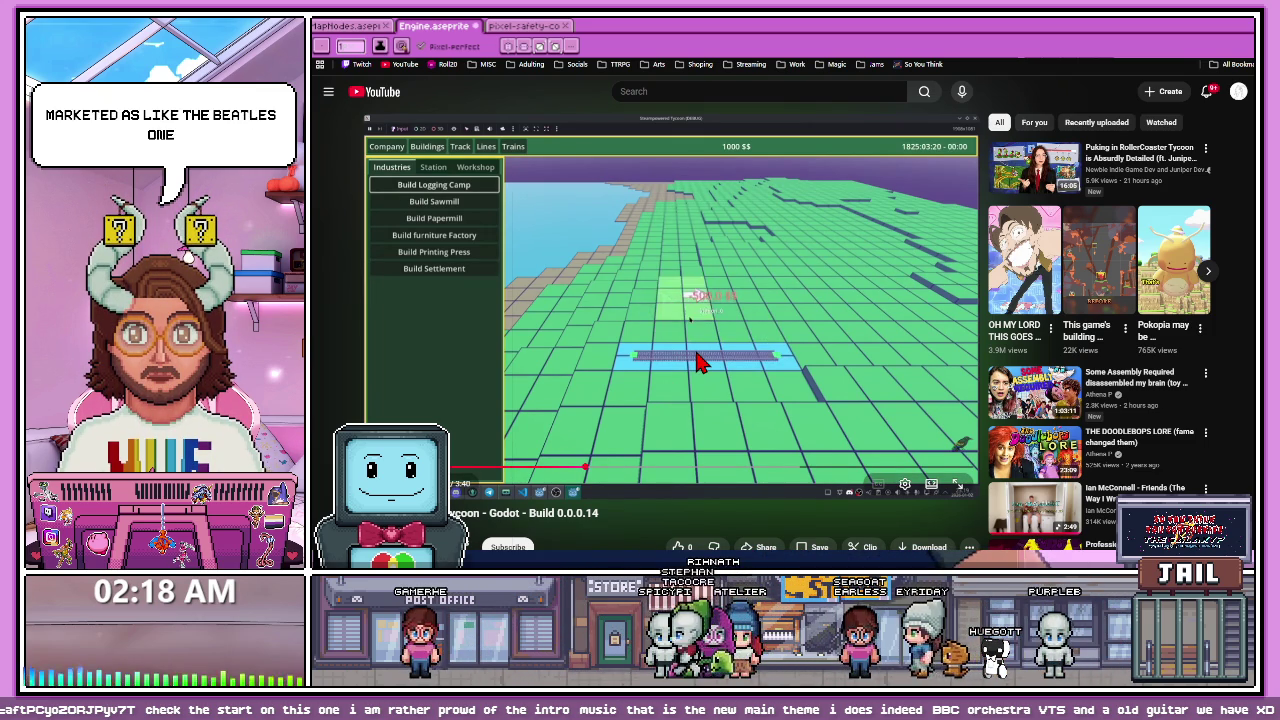
left_click(711, 468)
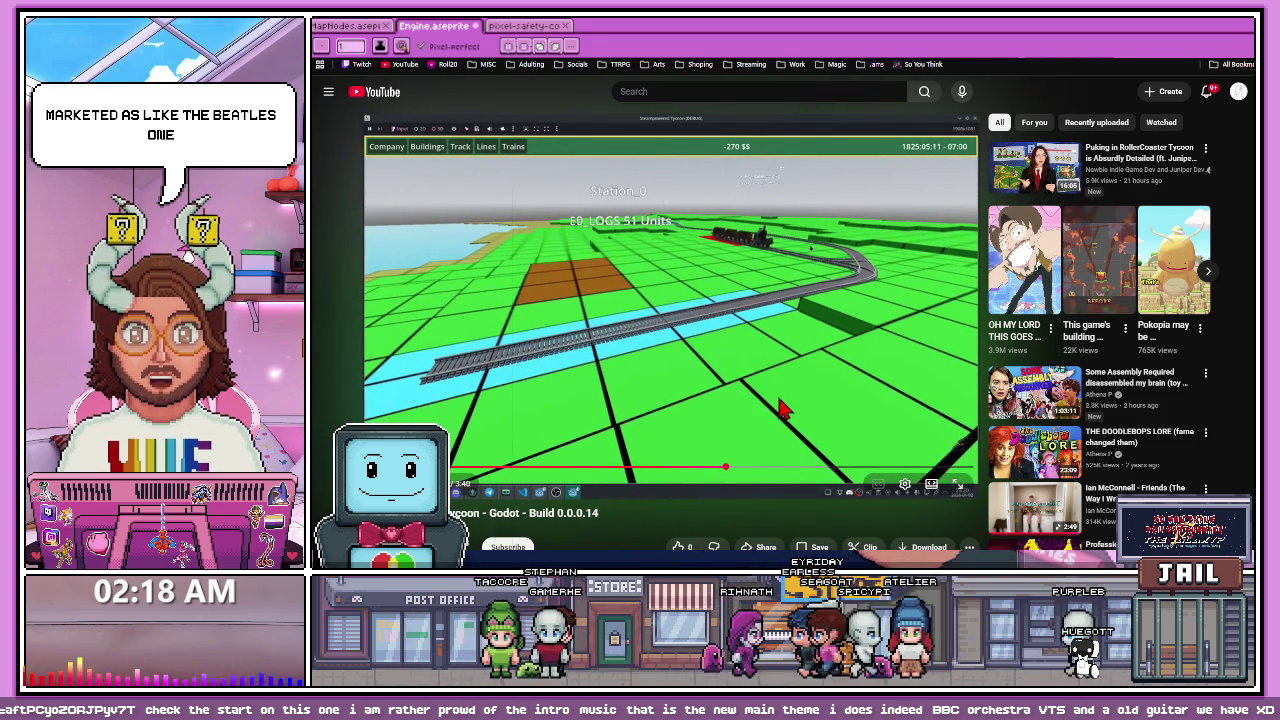
left_click(823, 467)
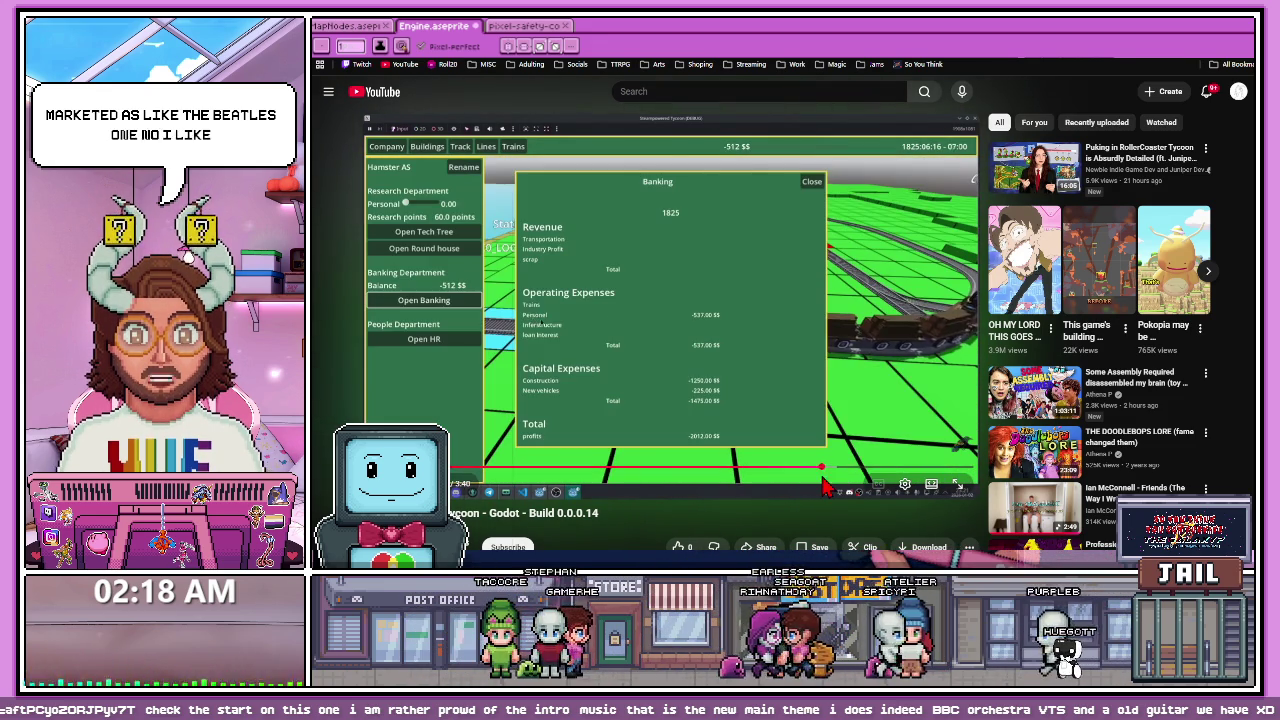
Step: Jump between the staff, track, station and banking scenes, then pause and rewind to about 0:55
left_click(902, 468)
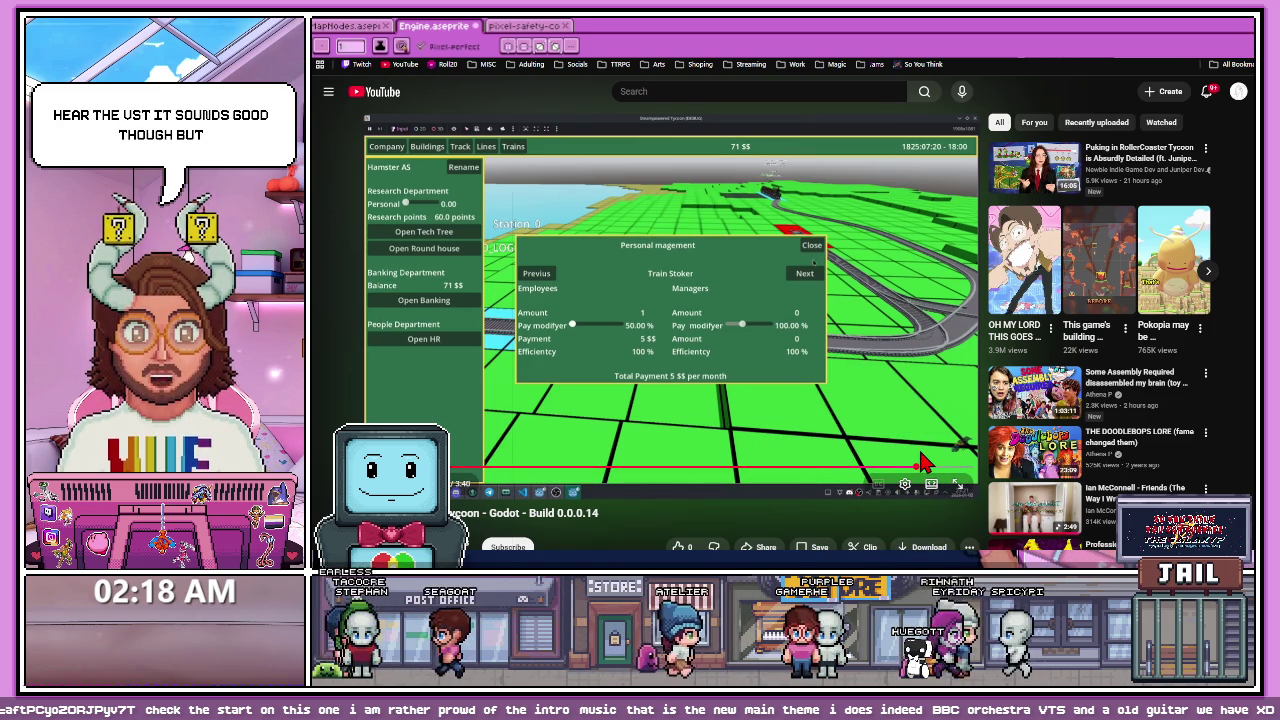
left_click(866, 404)
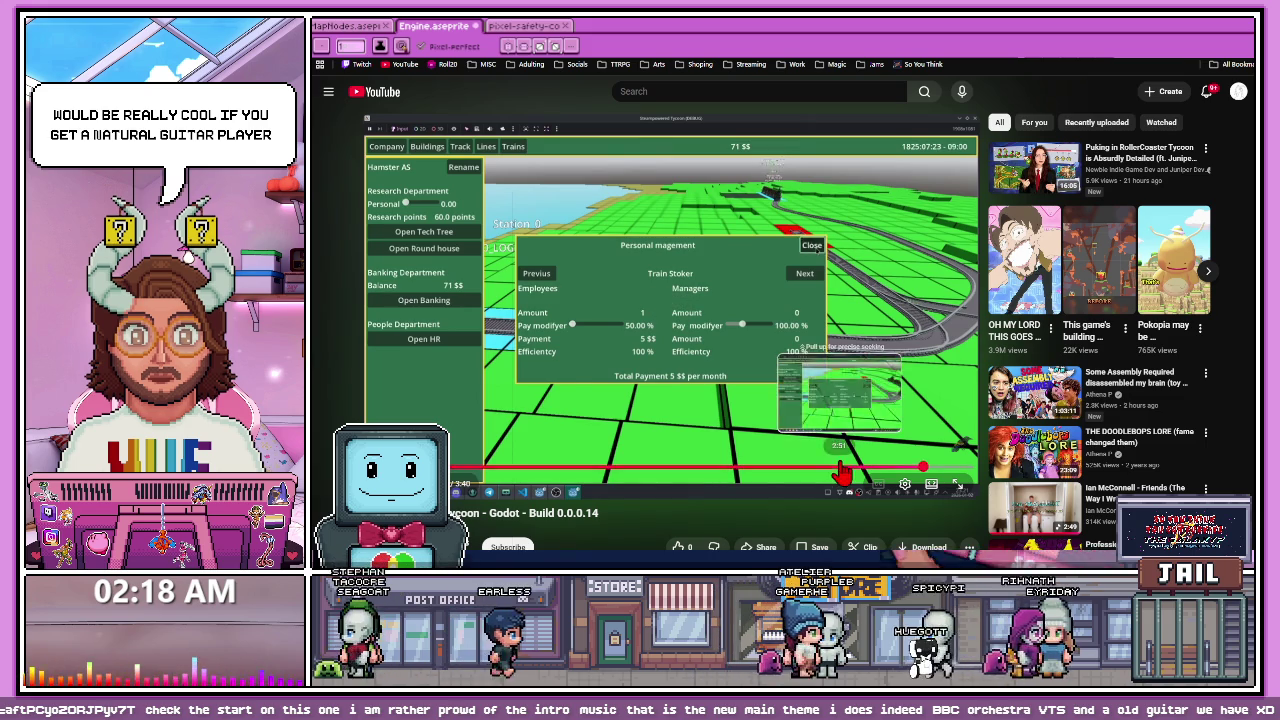
left_click(660, 469)
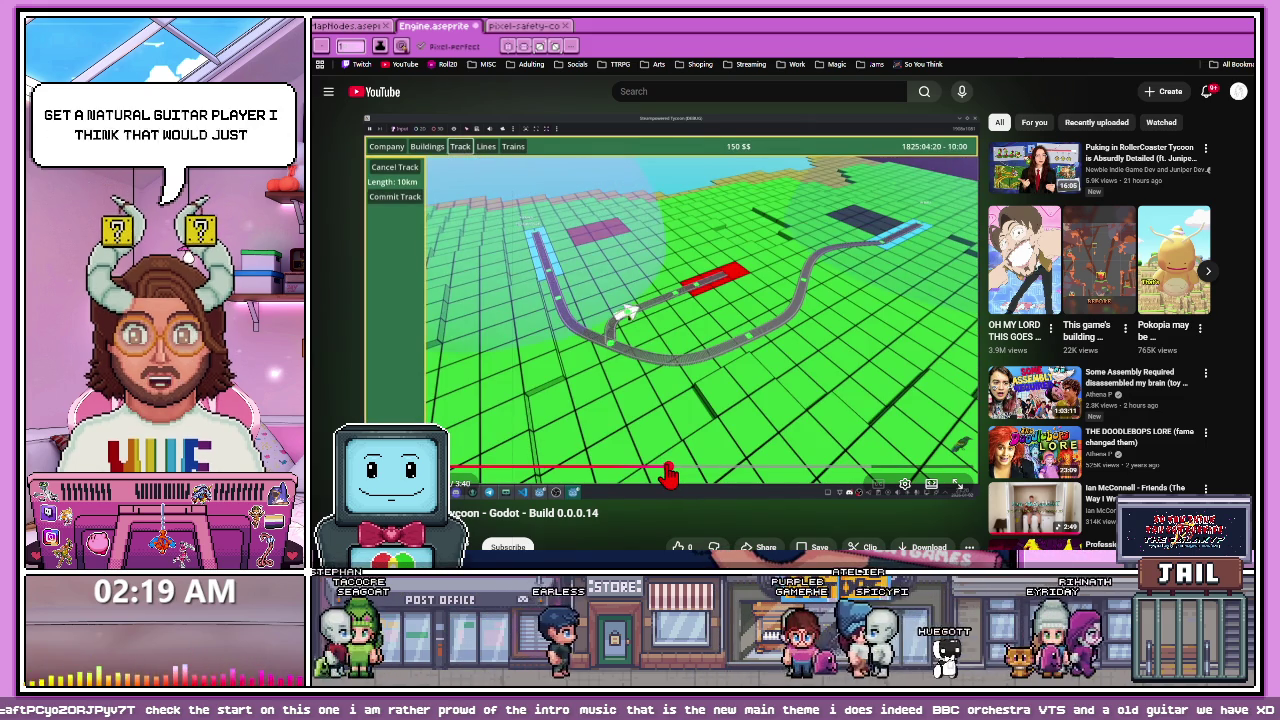
left_click(736, 469)
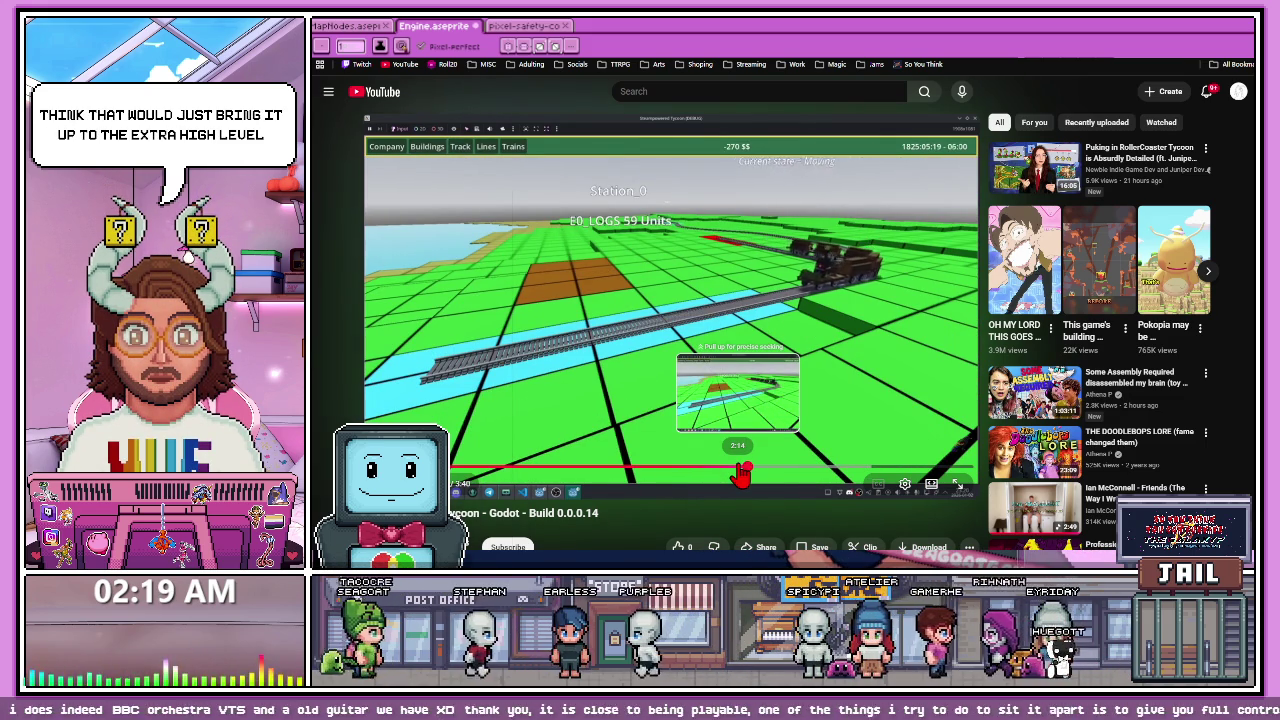
left_click(811, 468)
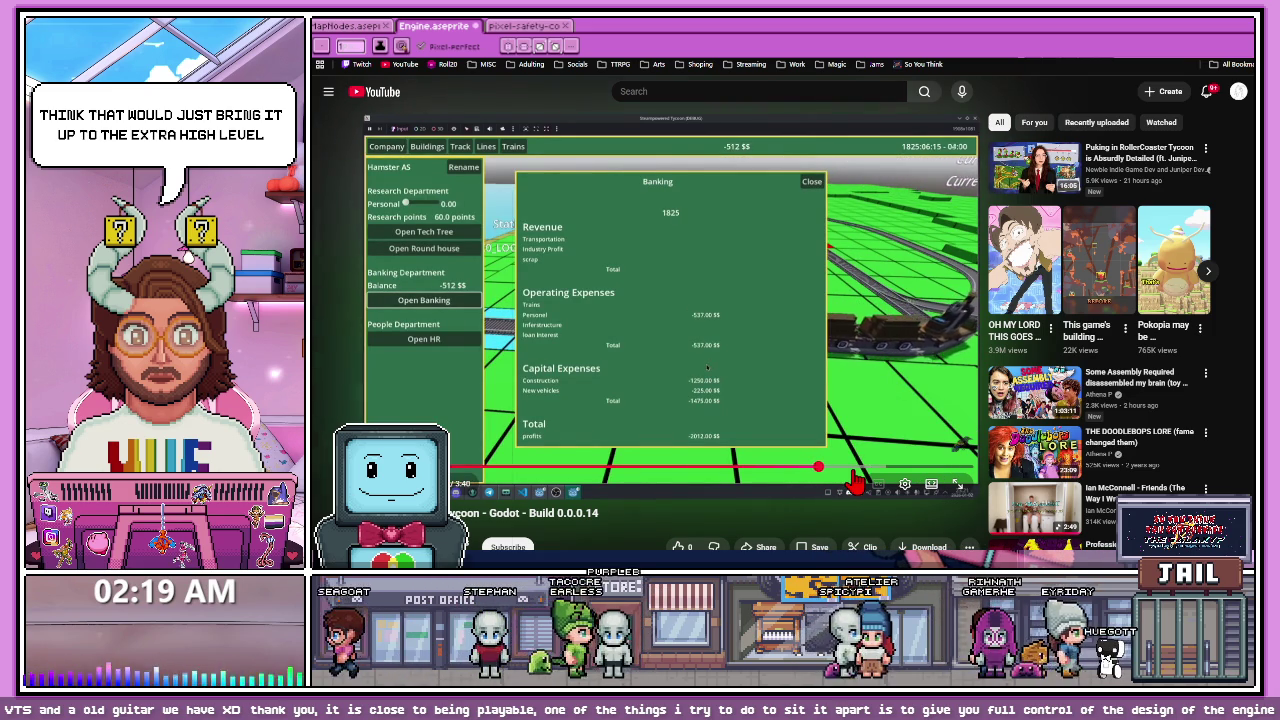
left_click(846, 415)
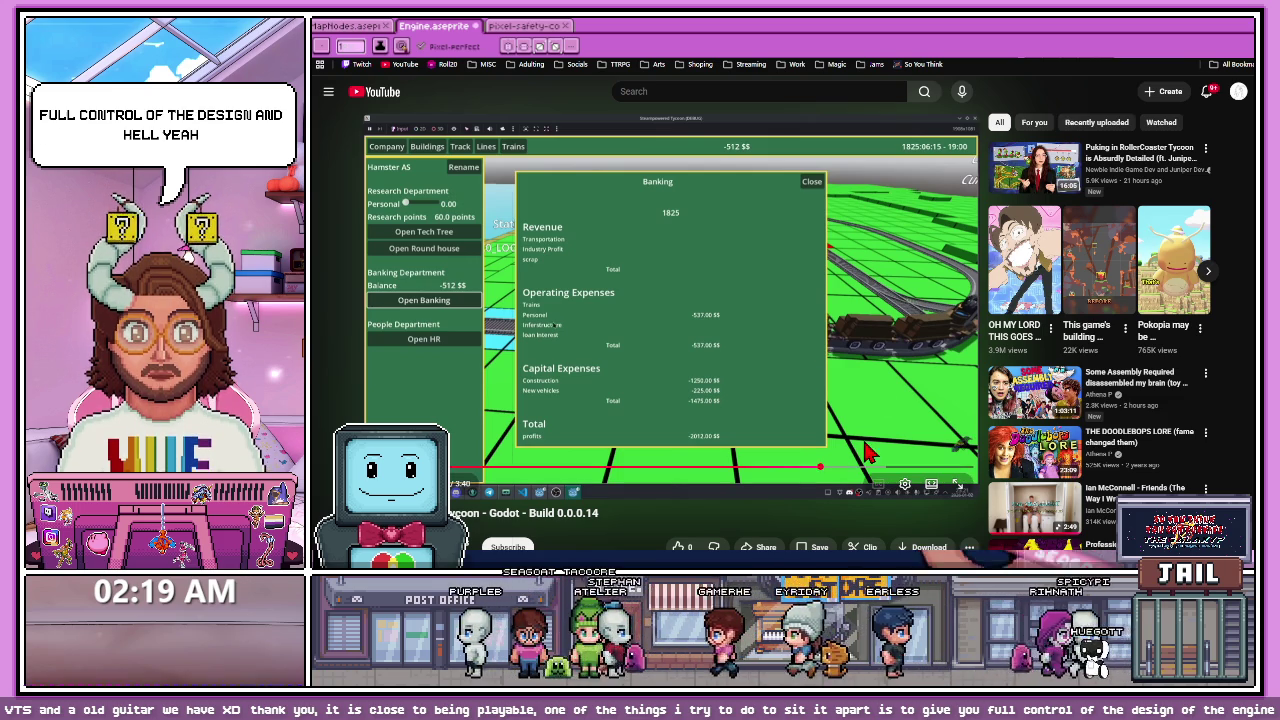
left_click_drag(860, 470, 525, 473)
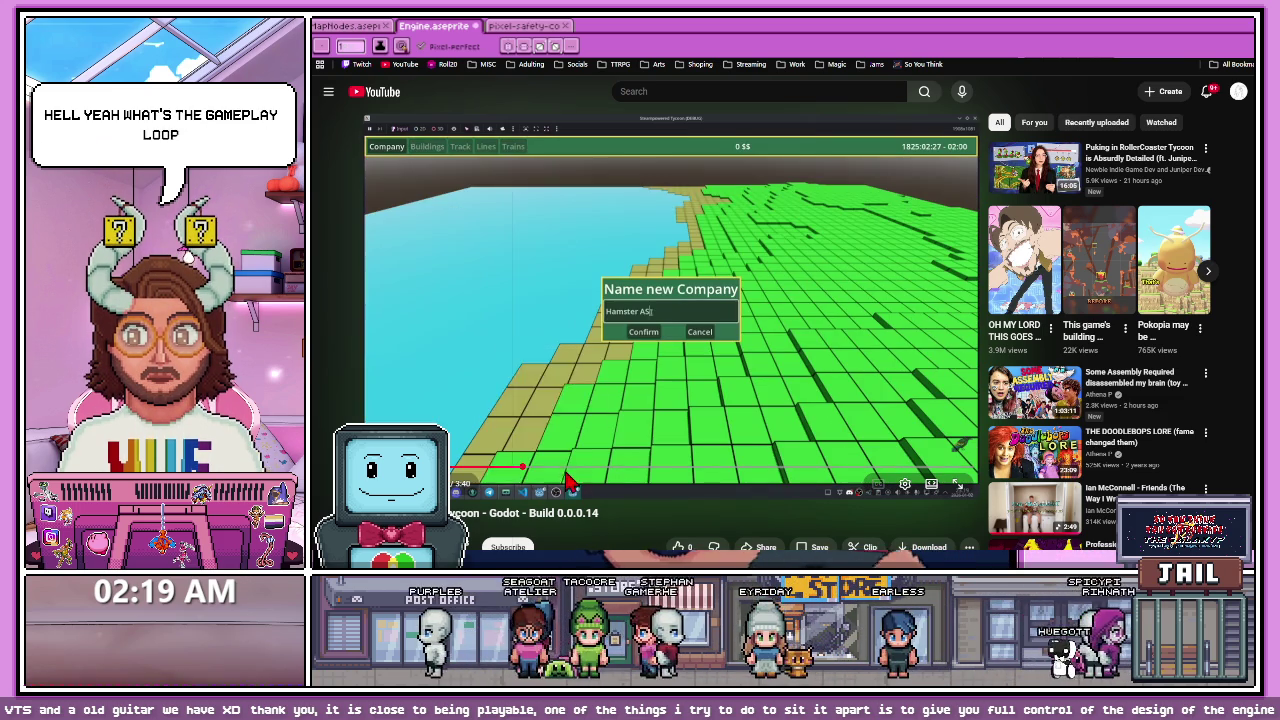
Step: Play from the company-naming scene, jump to the train line, then rewind slightly and resume
left_click(548, 405)
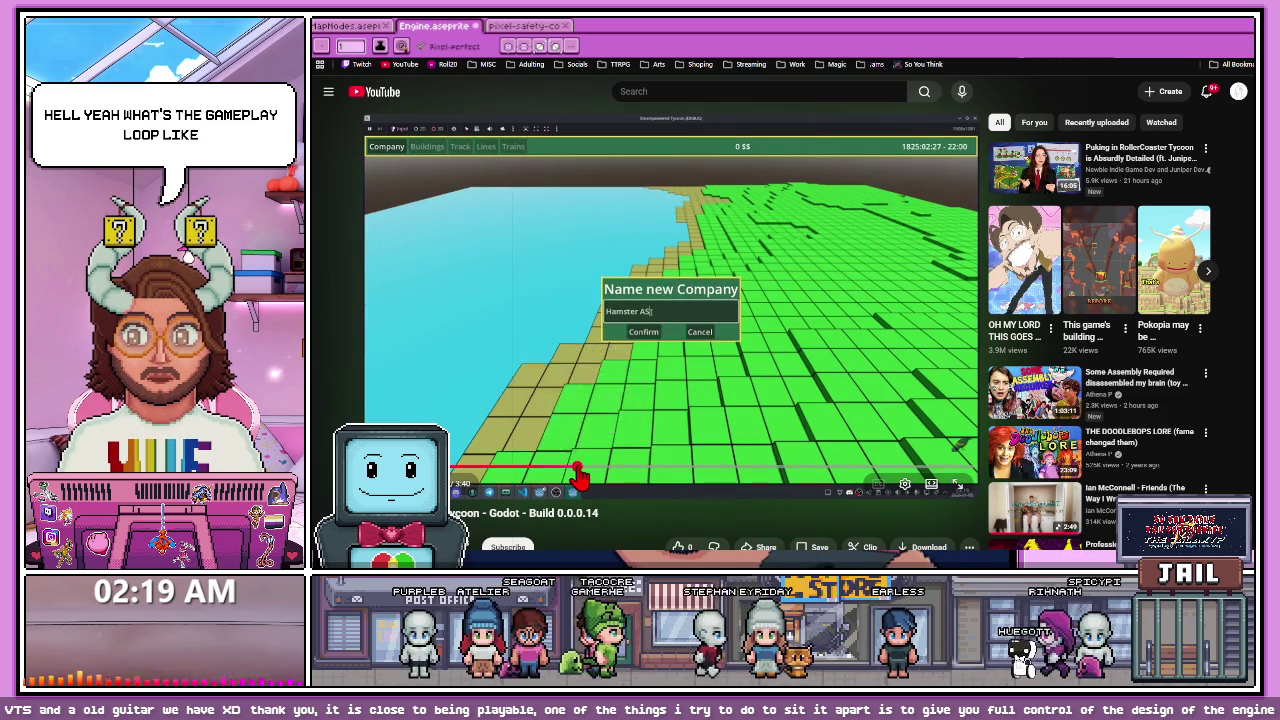
left_click_drag(582, 476, 727, 482)
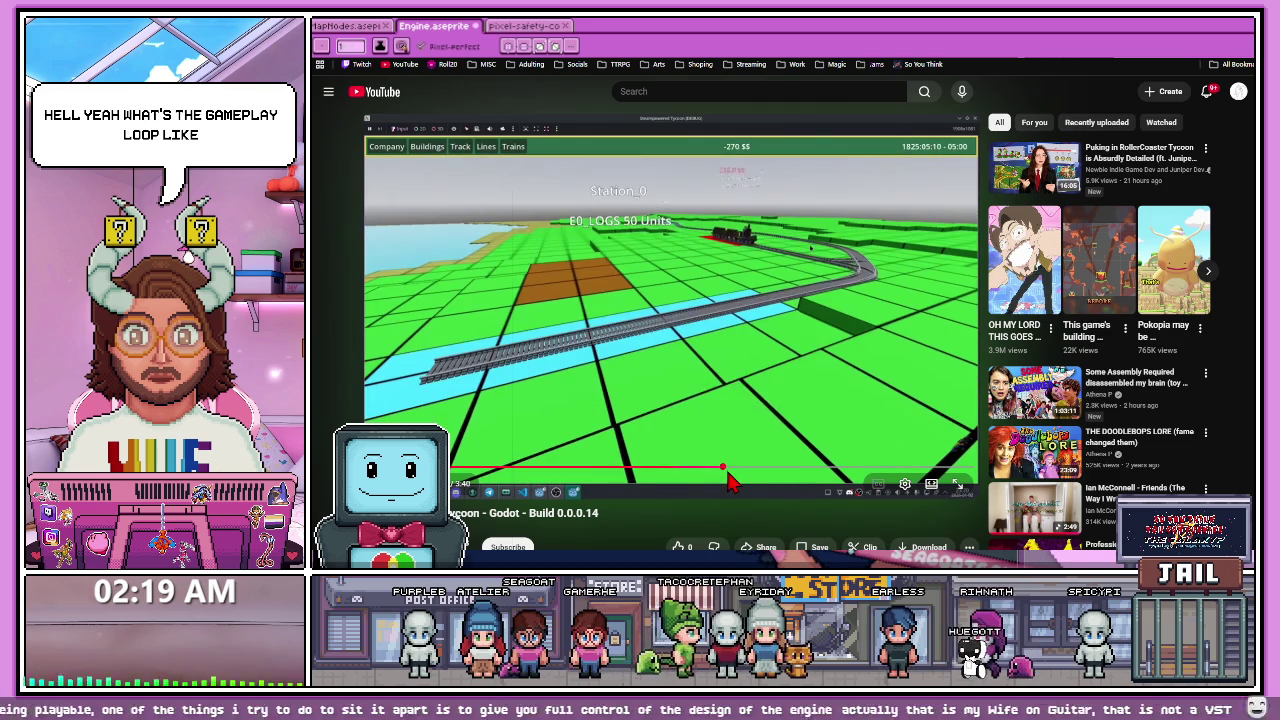
left_click(760, 412)
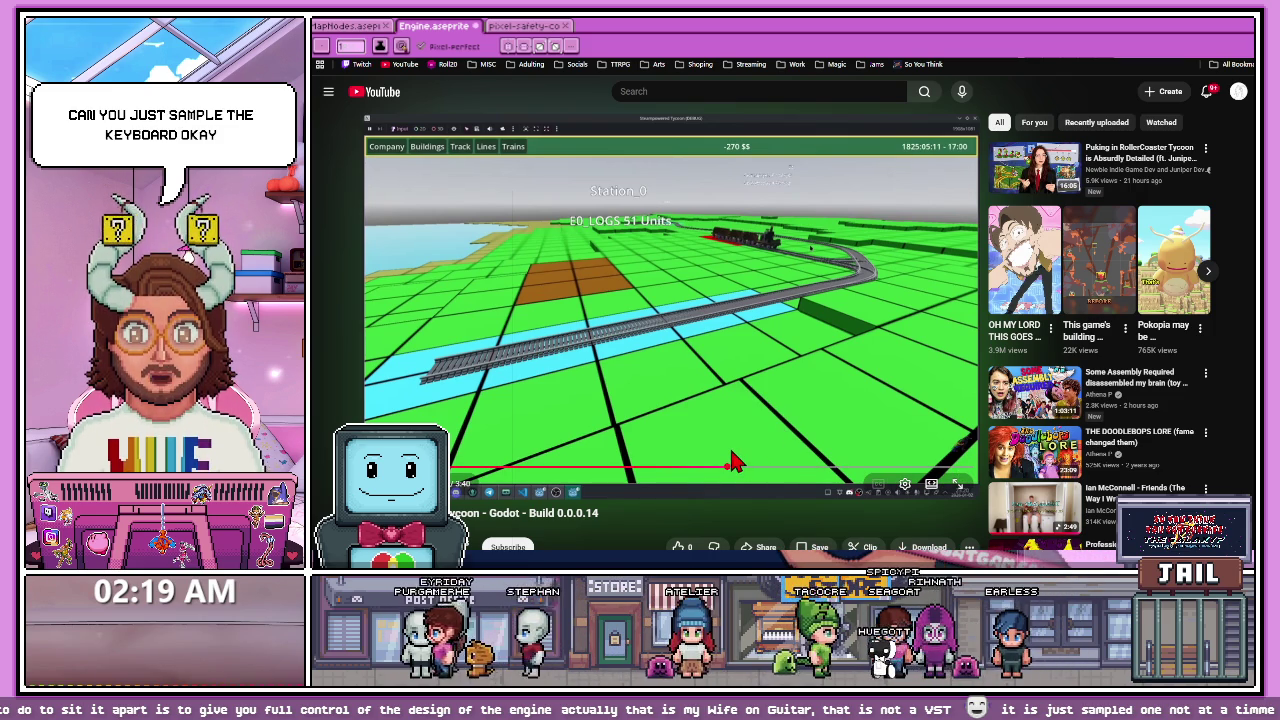
left_click_drag(731, 466, 683, 480)
left_click(764, 416)
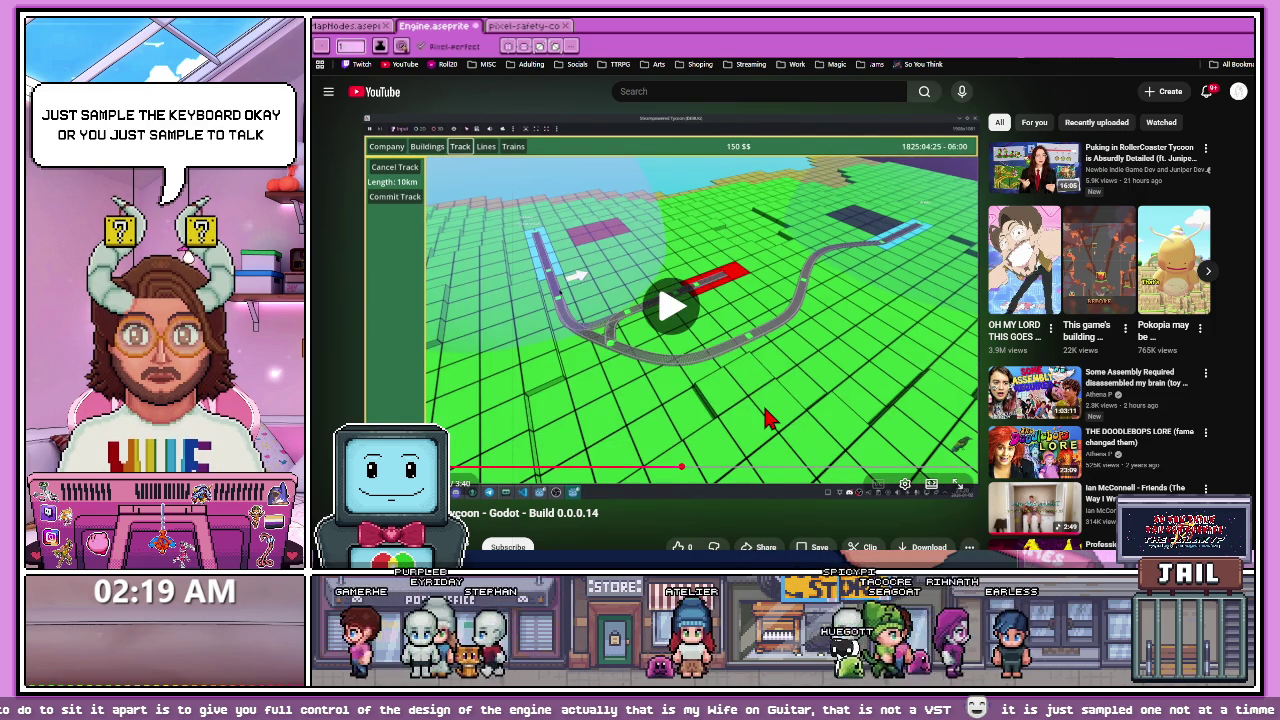
Step: Skip ahead through the train-at-station and train info scenes, pausing and resuming playback
left_click(767, 470)
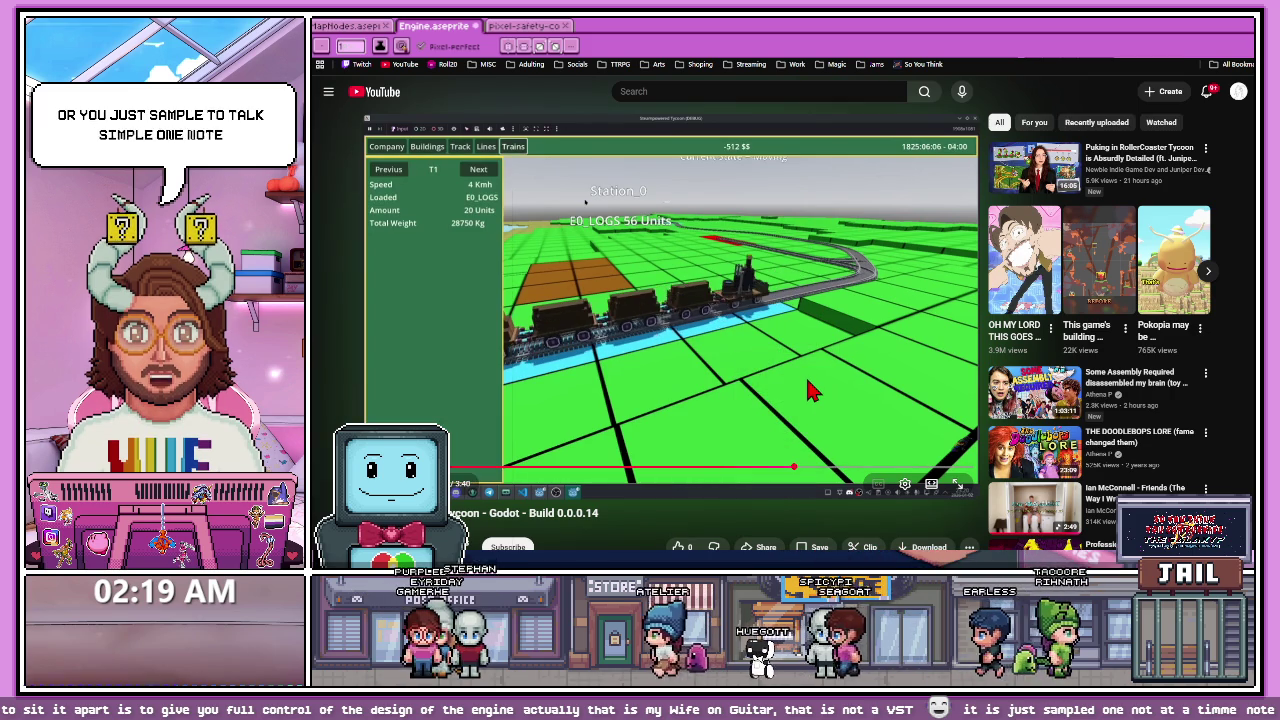
left_click(808, 392)
left_click(810, 390)
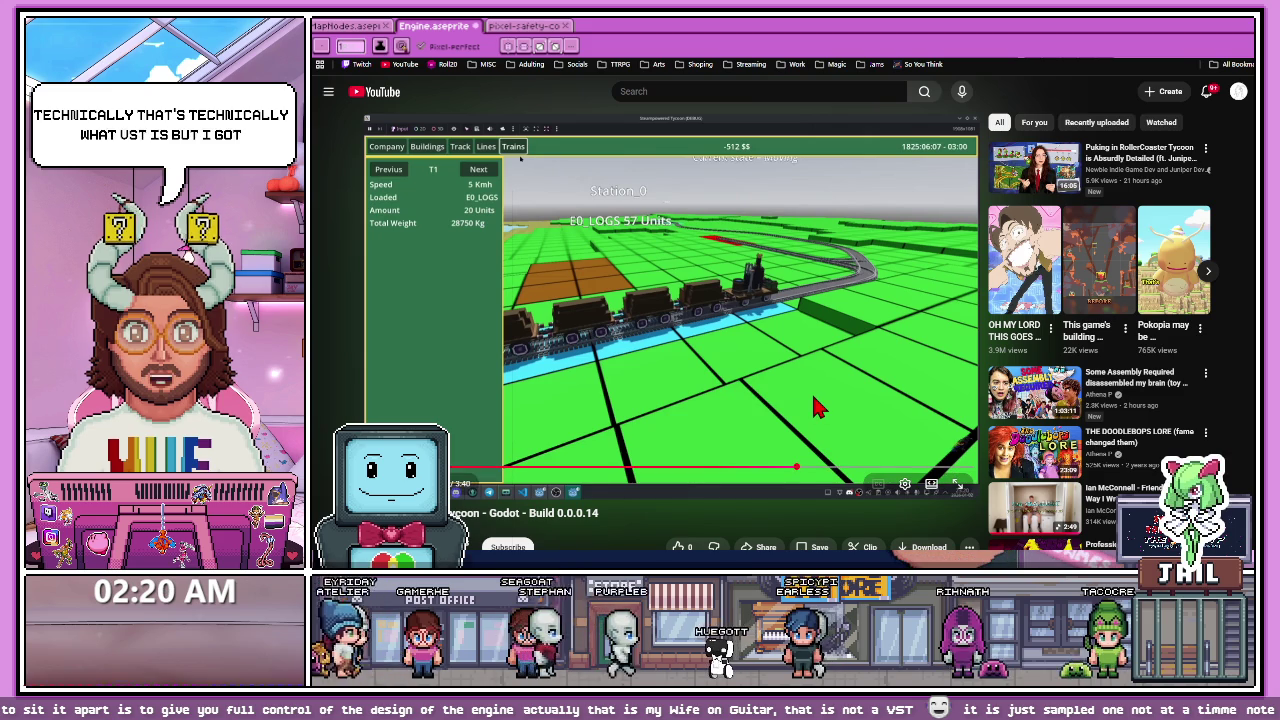
left_click(811, 391)
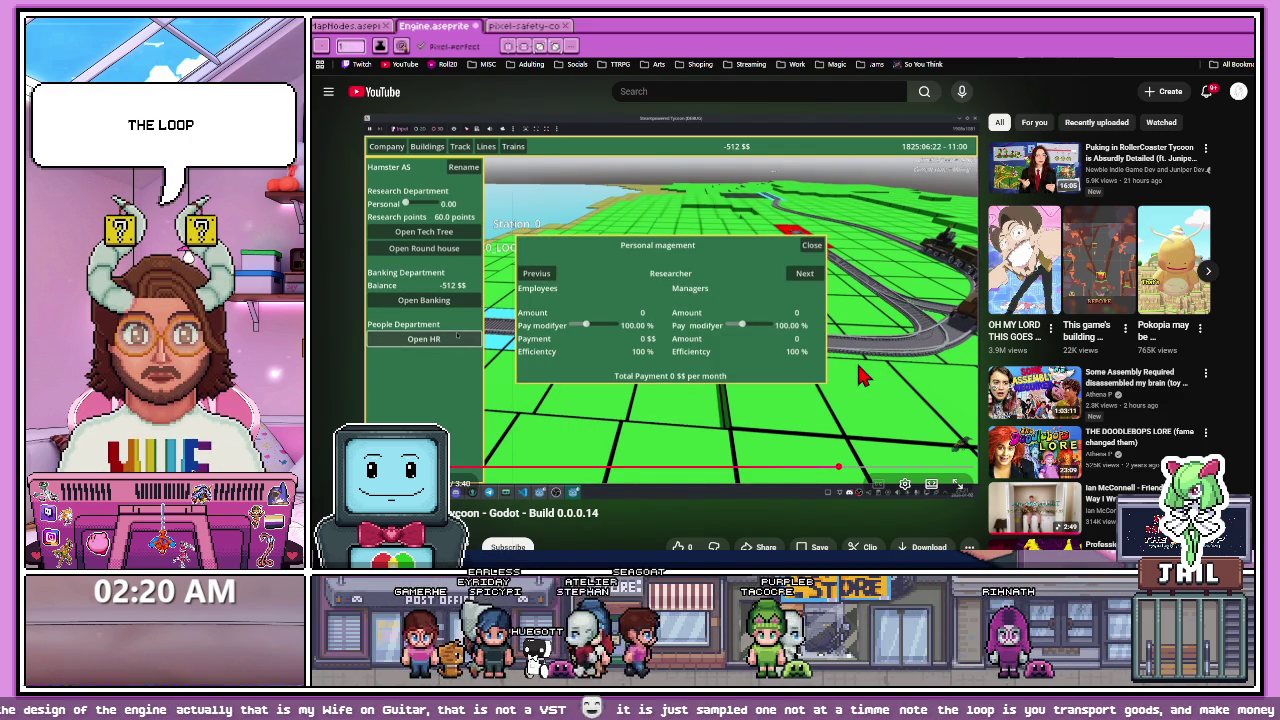
left_click(862, 376)
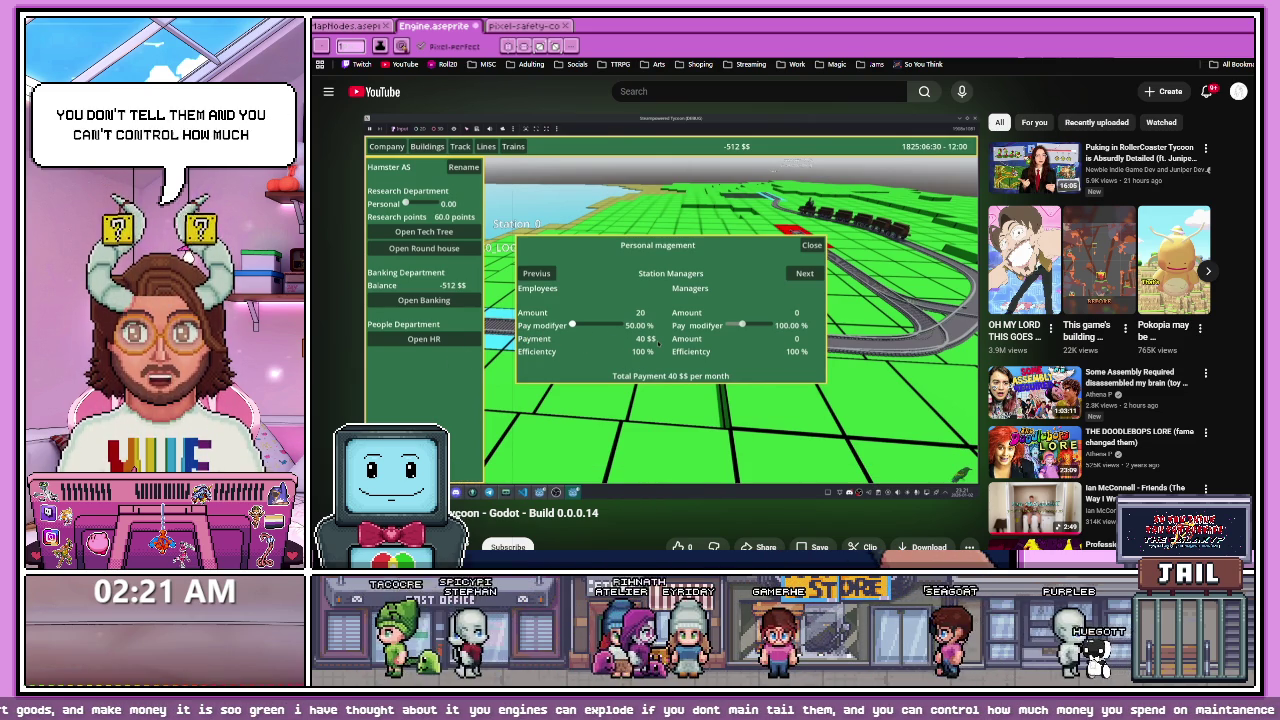
Step: Pause the devlog, skip to the track overview, and switch back to Aseprite
left_click(640, 378)
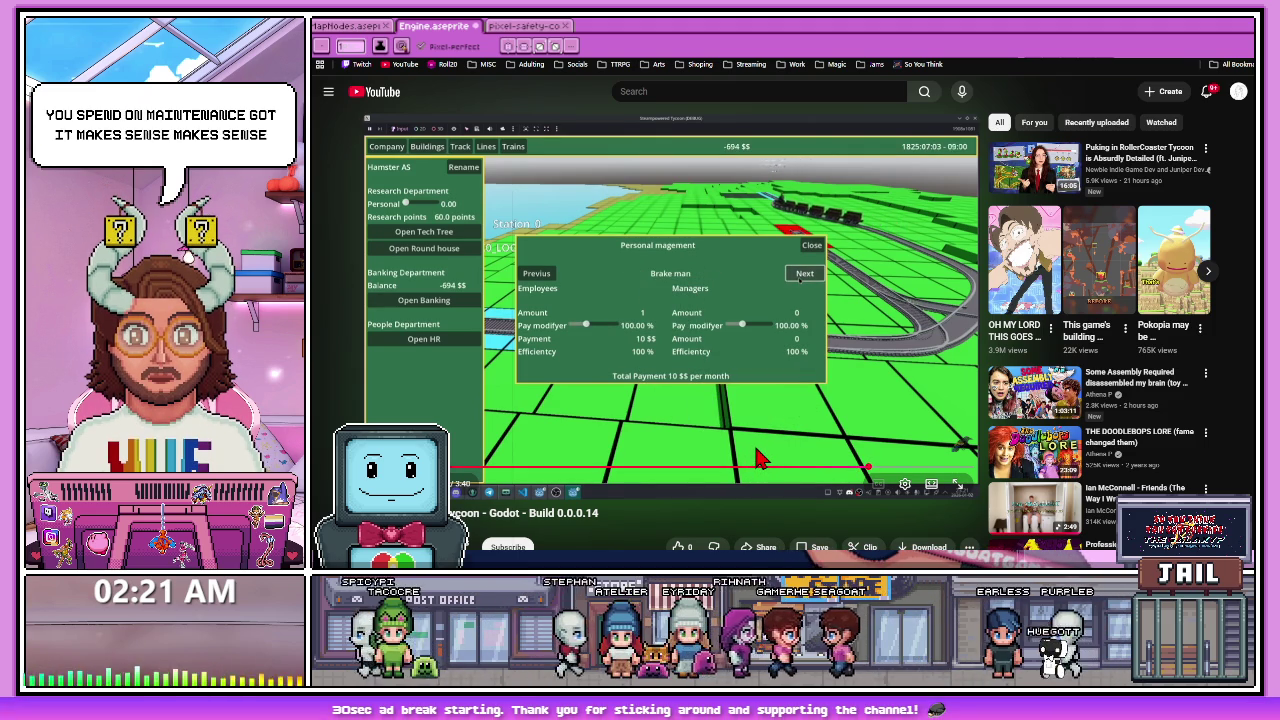
left_click(928, 470)
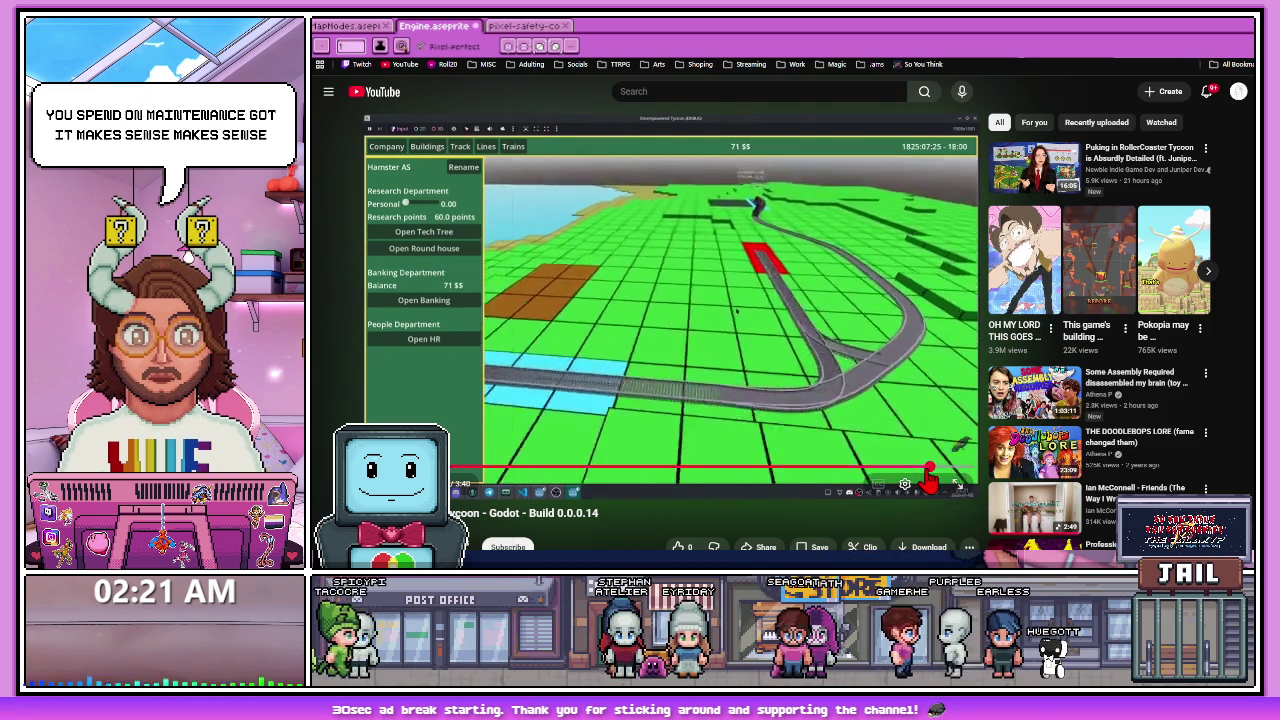
key("alt+Tab")
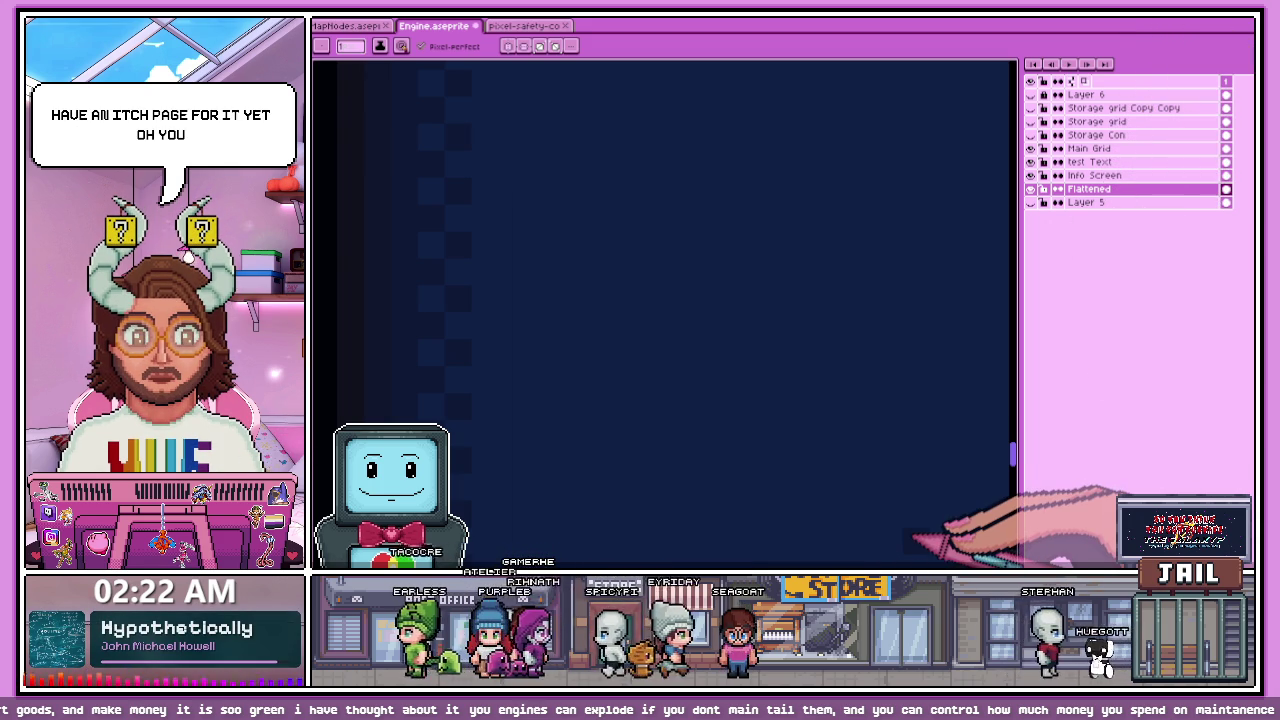
Step: Zoom in and out around the dark frame edge of the panel to inspect it
scroll(664, 314, "down", 1)
scroll(664, 314, "down", 1)
scroll(664, 314, "down", 1)
scroll(664, 314, "down", 1)
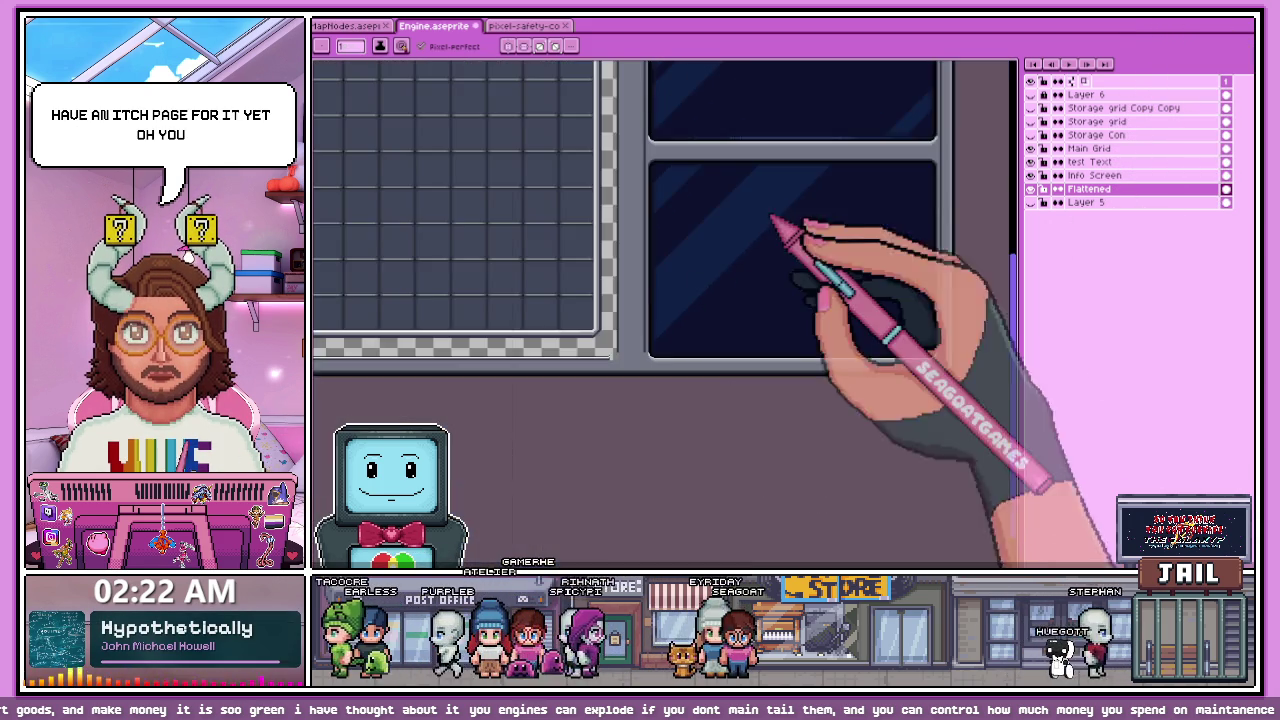
scroll(772, 218, "up", 2)
scroll(806, 177, "down", 2)
scroll(508, 360, "up", 2)
scroll(571, 323, "up", 1)
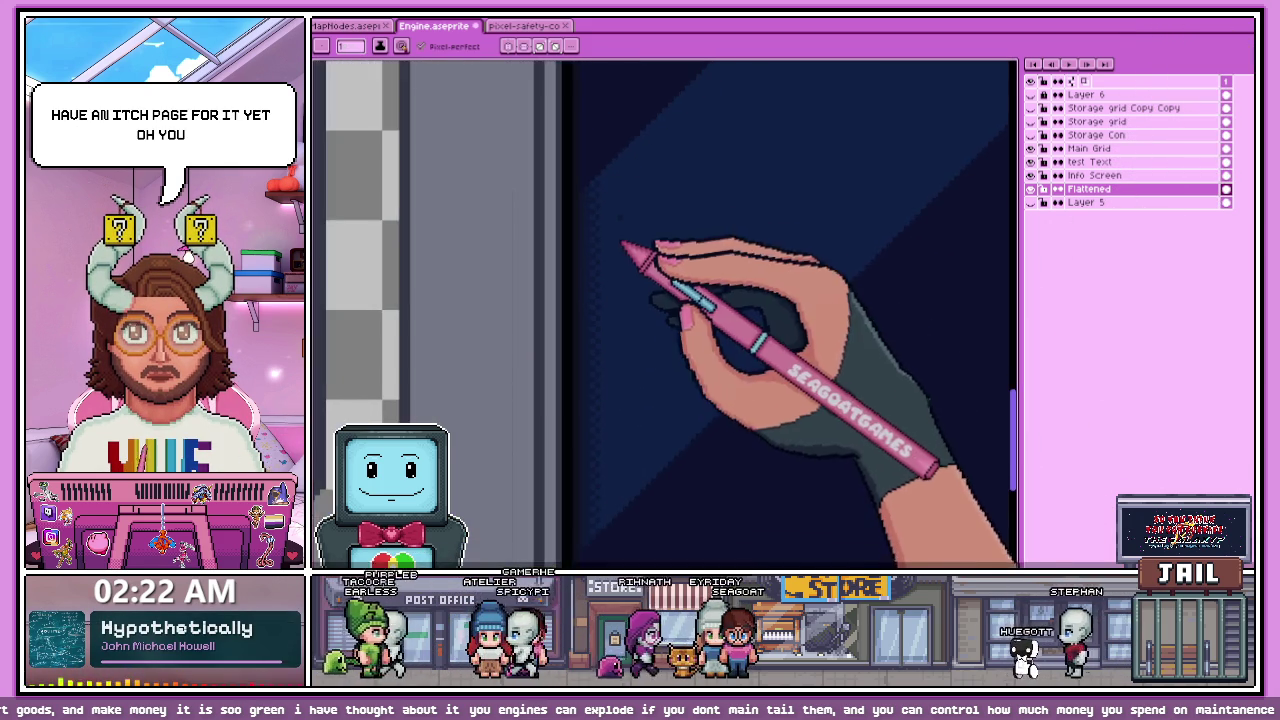
scroll(600, 240, "up", 1)
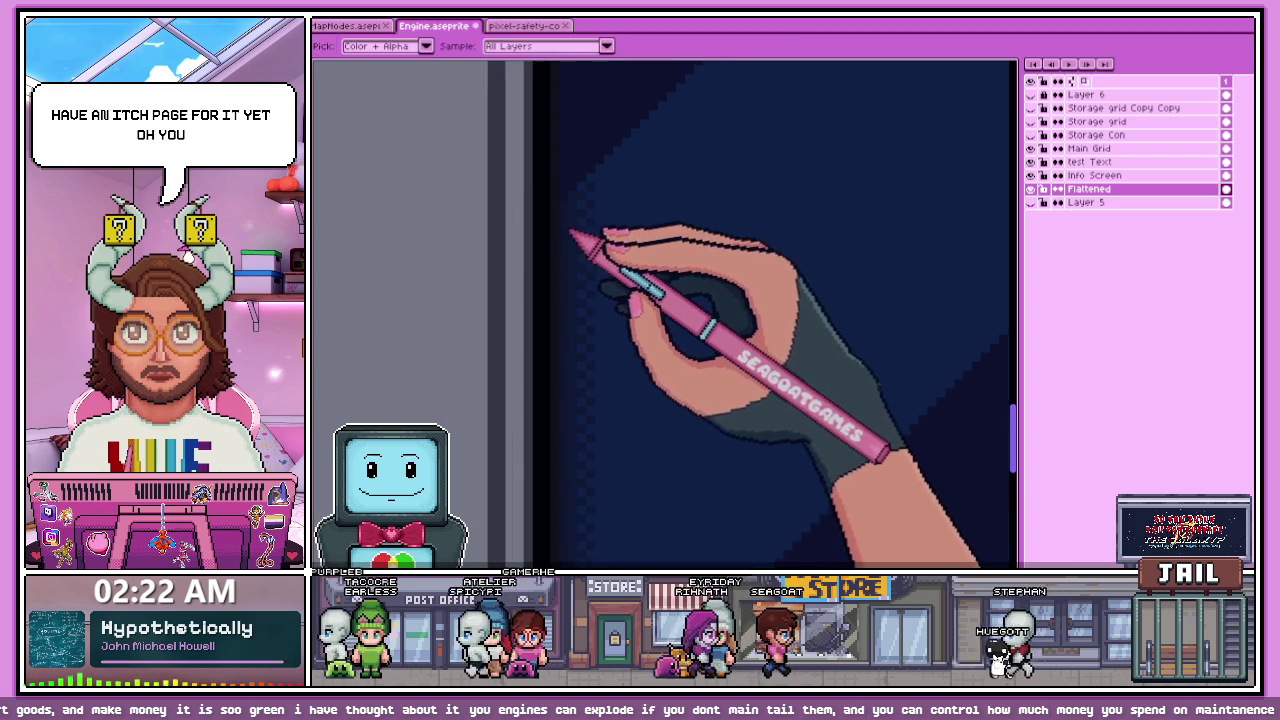
scroll(572, 250, "down", 1)
scroll(600, 290, "down", 2)
scroll(620, 282, "up", 2)
scroll(560, 300, "up", 1)
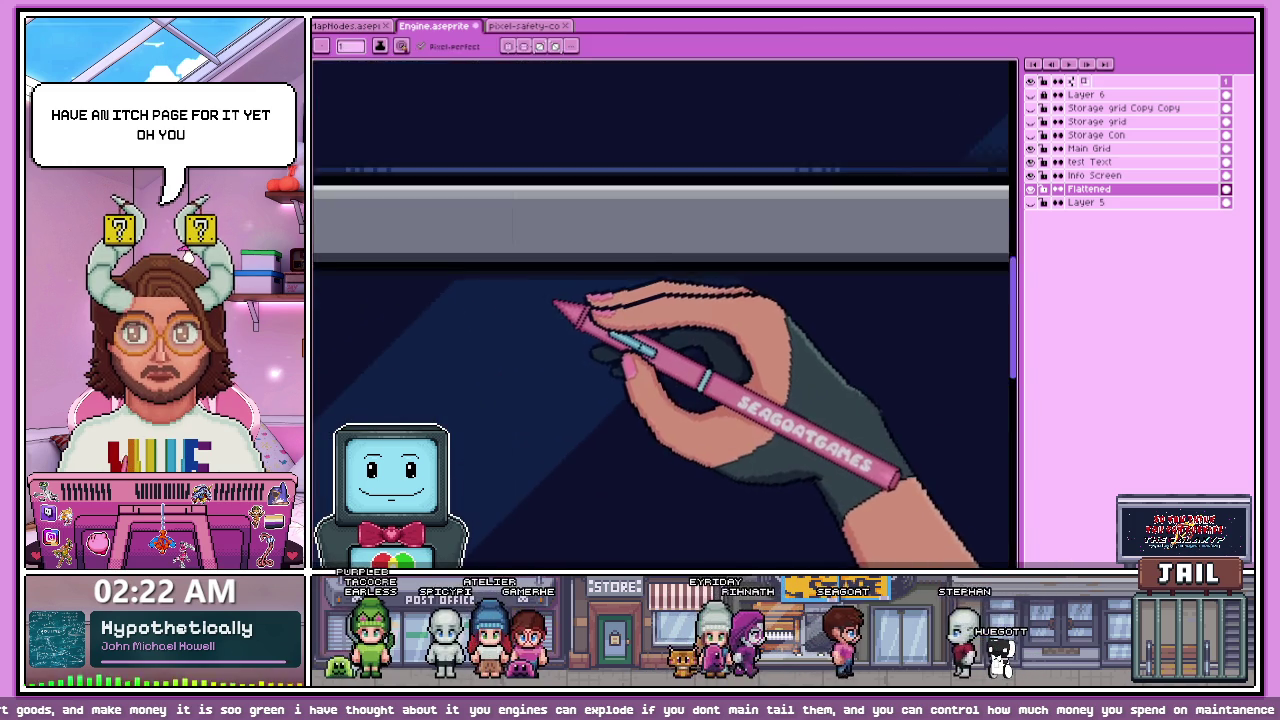
scroll(555, 303, "up", 1)
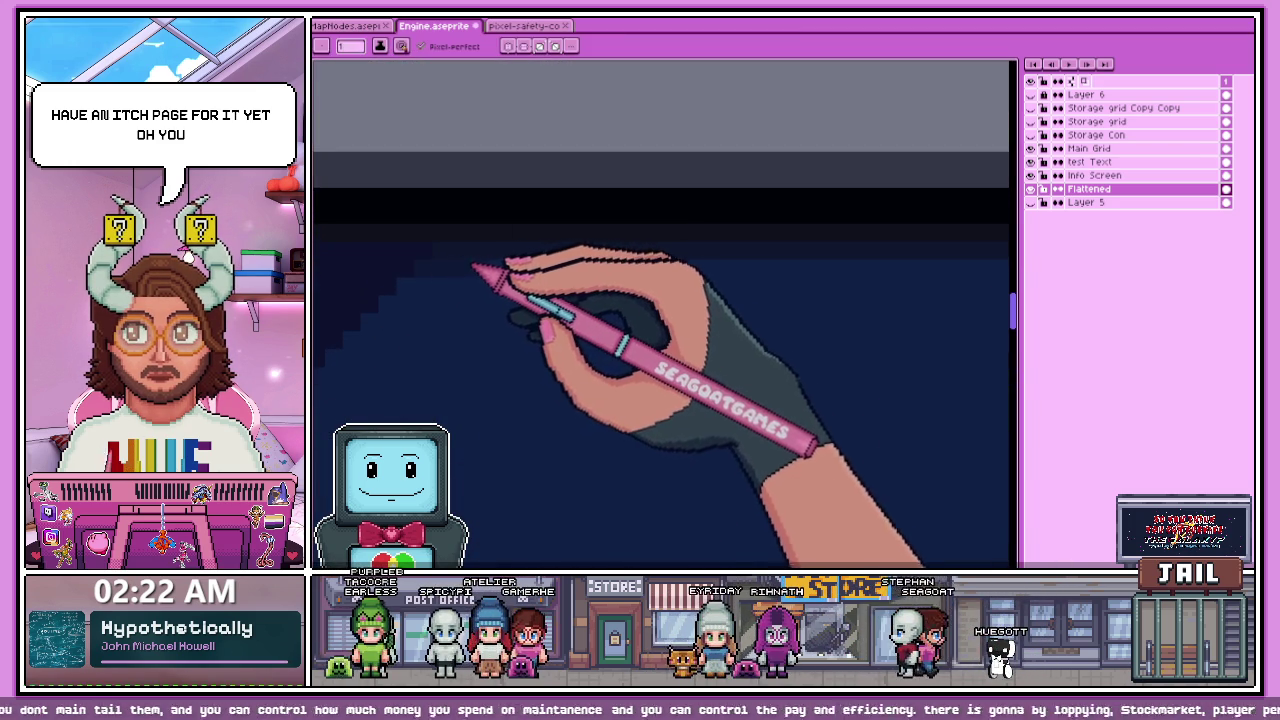
scroll(480, 270, "up", 1)
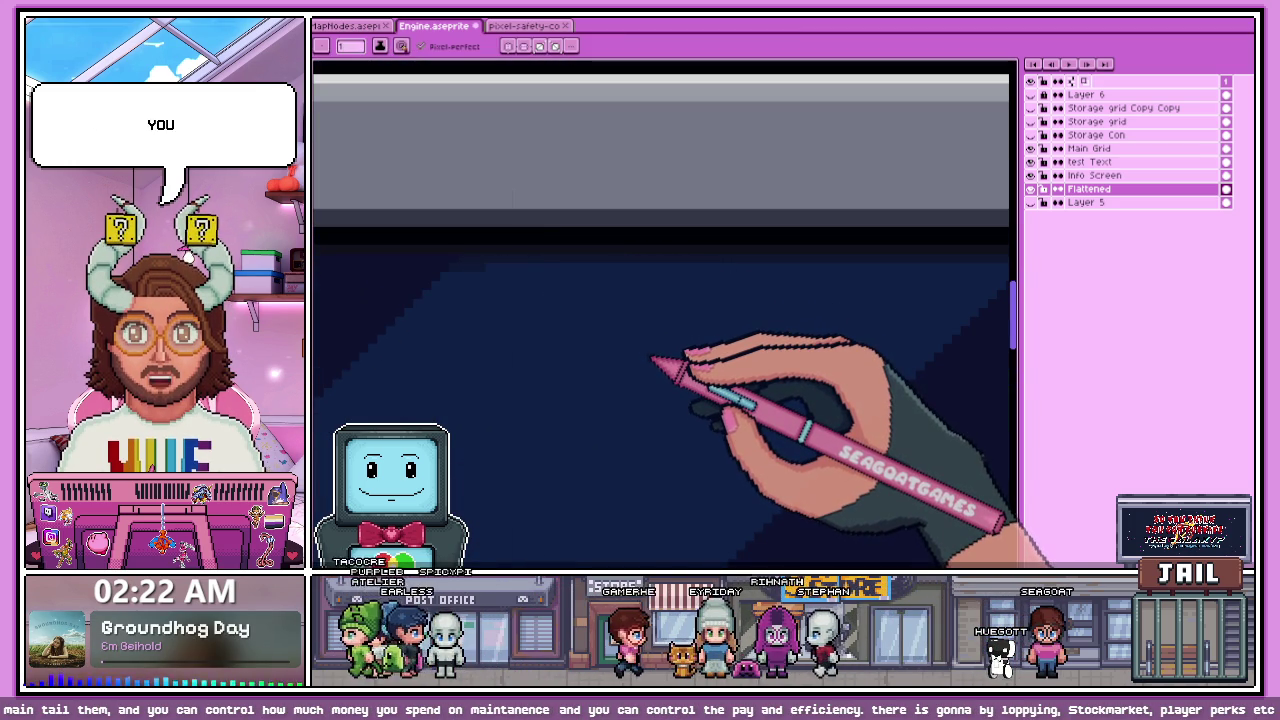
scroll(809, 323, "up", 1)
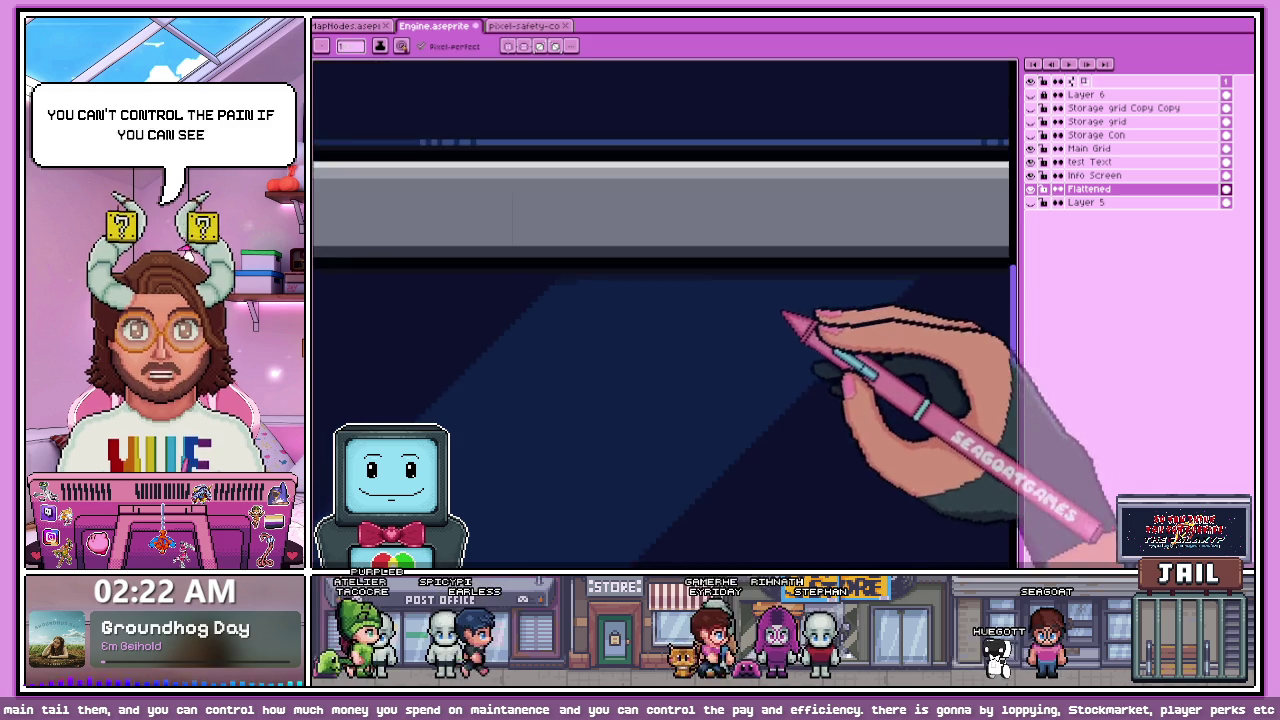
scroll(820, 300, "up", 1)
scroll(832, 292, "up", 1)
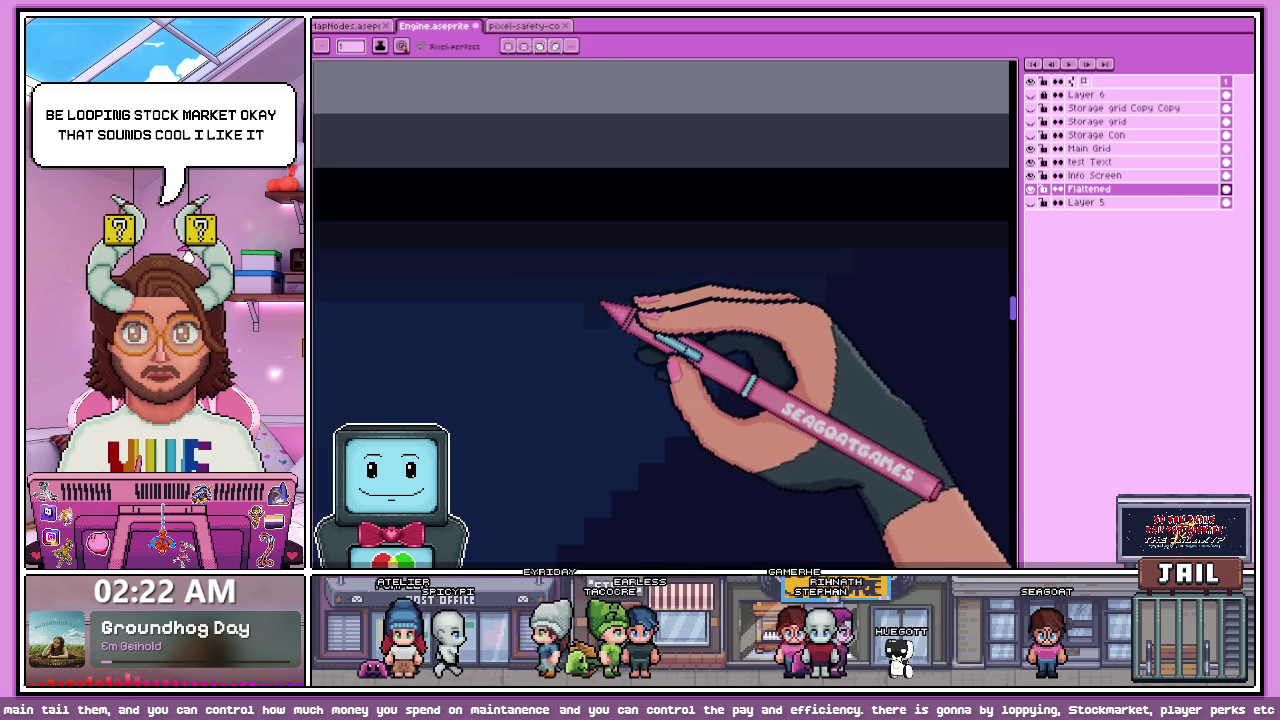
scroll(624, 326, "up", 1)
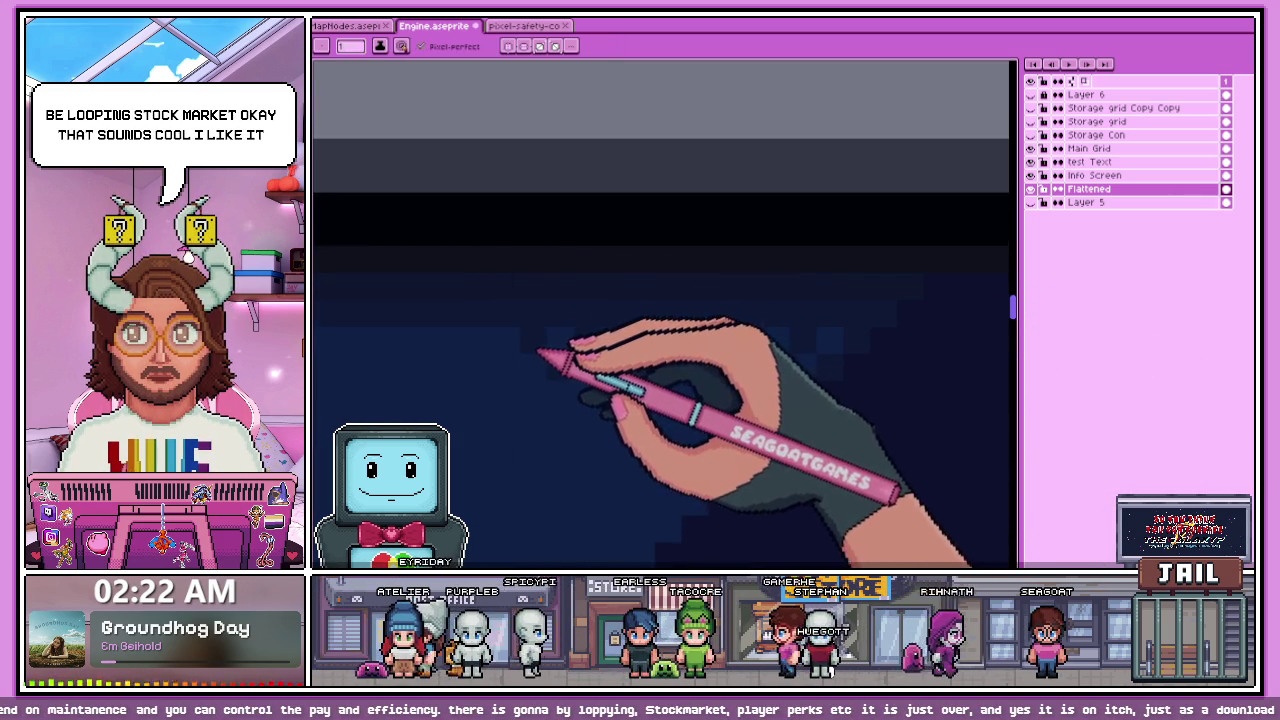
scroll(580, 313, "up", 4)
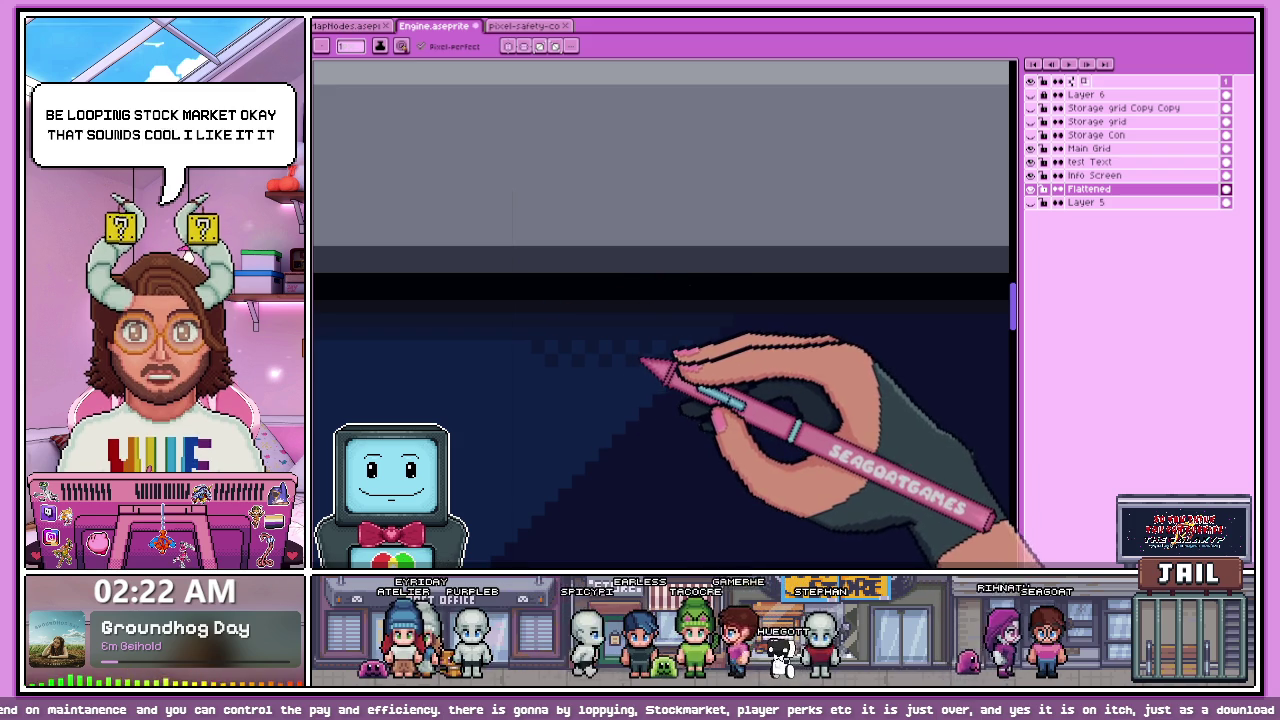
scroll(652, 350, "up", 1)
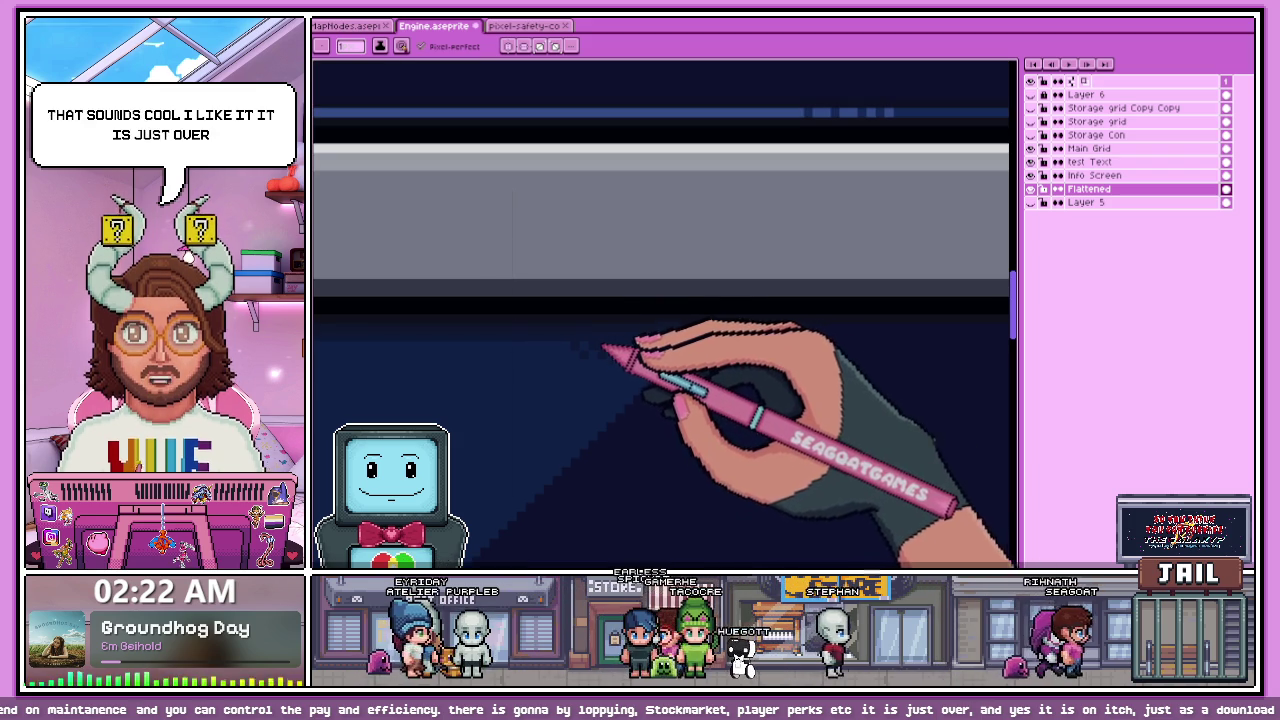
scroll(588, 360, "up", 3)
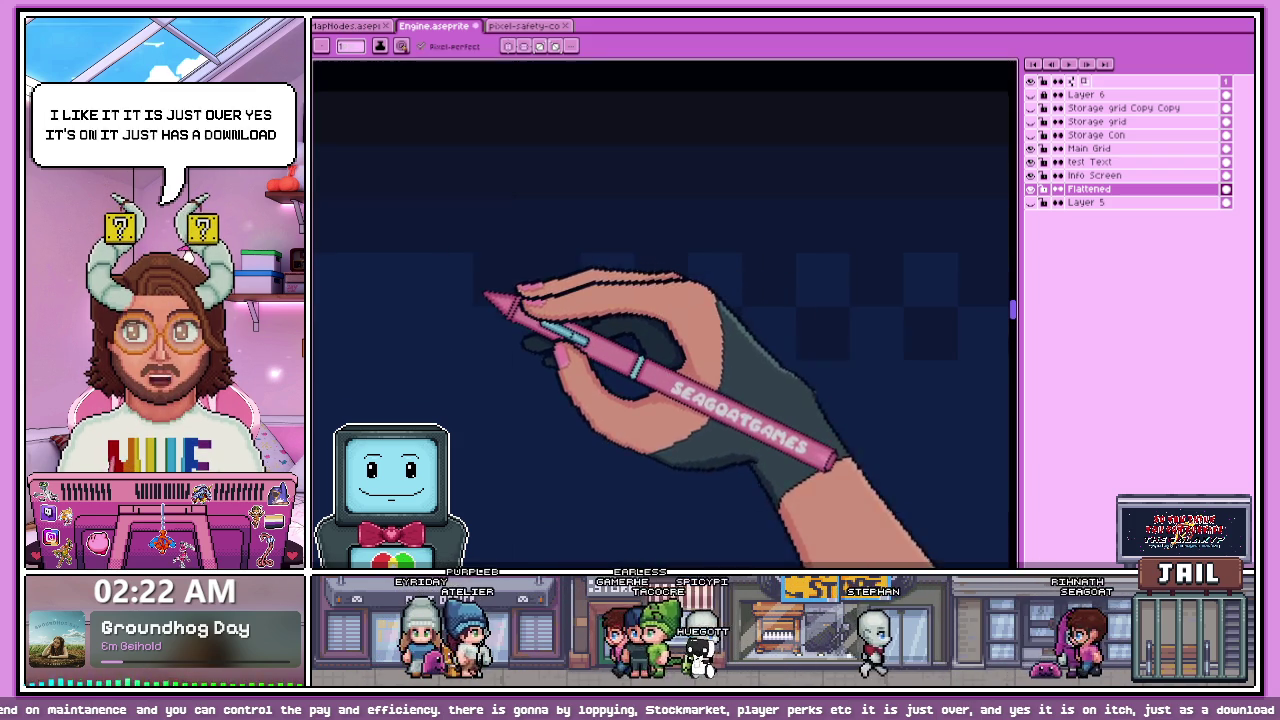
scroll(530, 325, "up", 2)
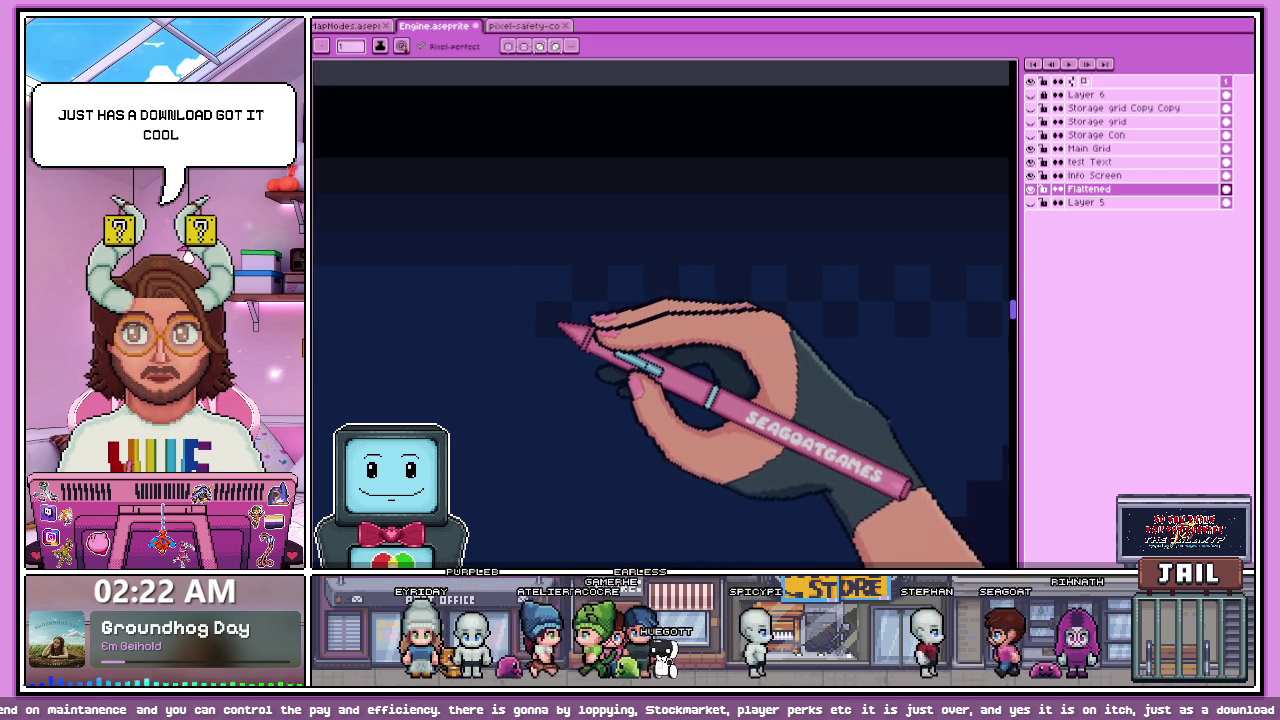
scroll(527, 300, "up", 2)
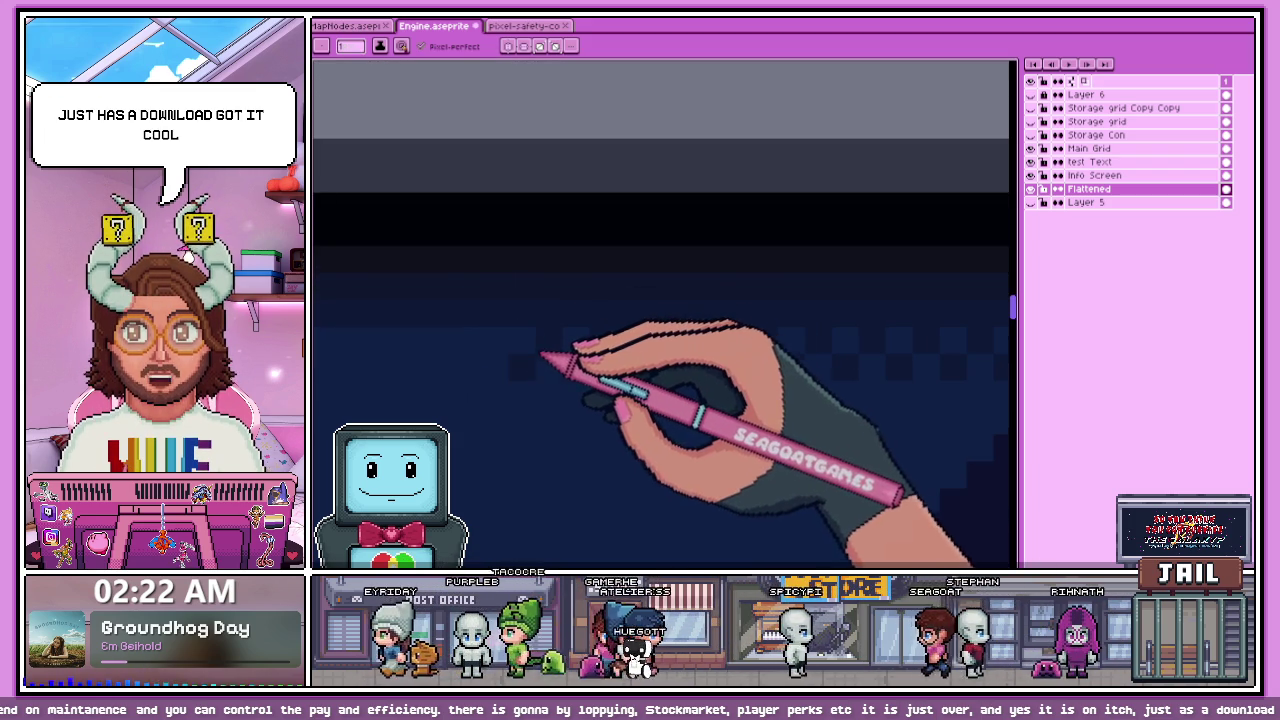
scroll(510, 340, "up", 3)
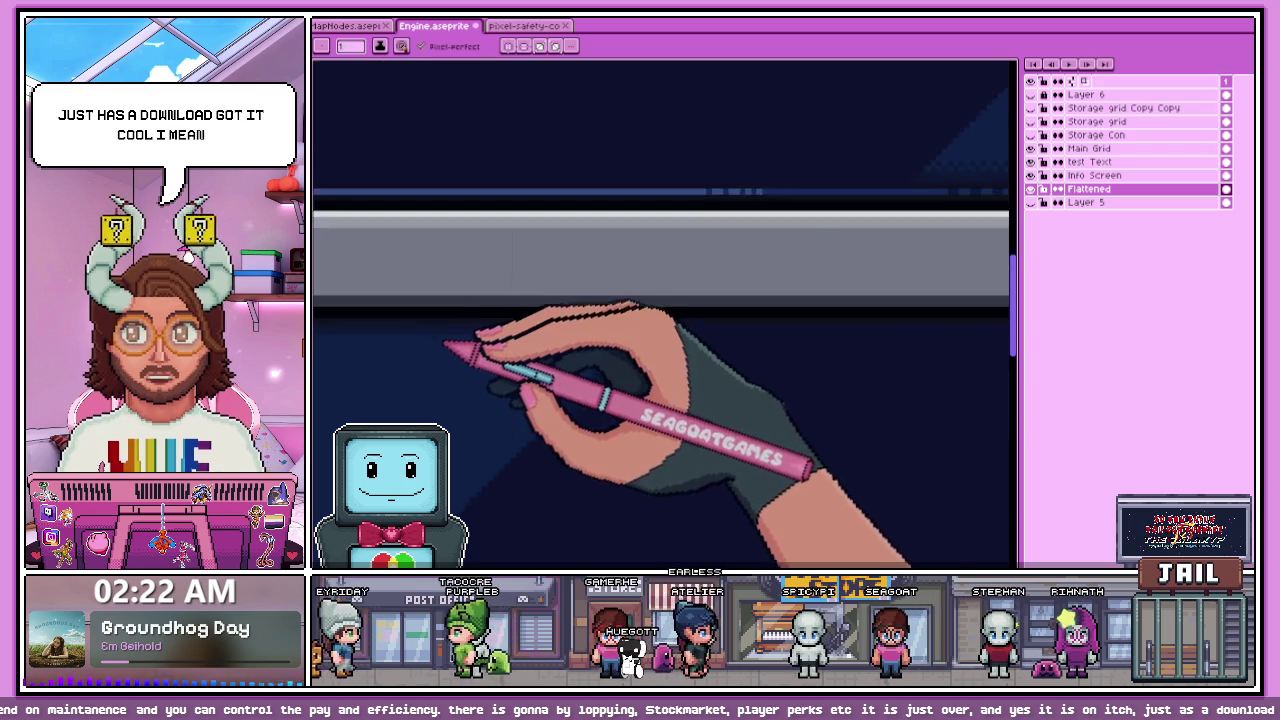
scroll(500, 347, "down", 2)
scroll(555, 352, "down", 1)
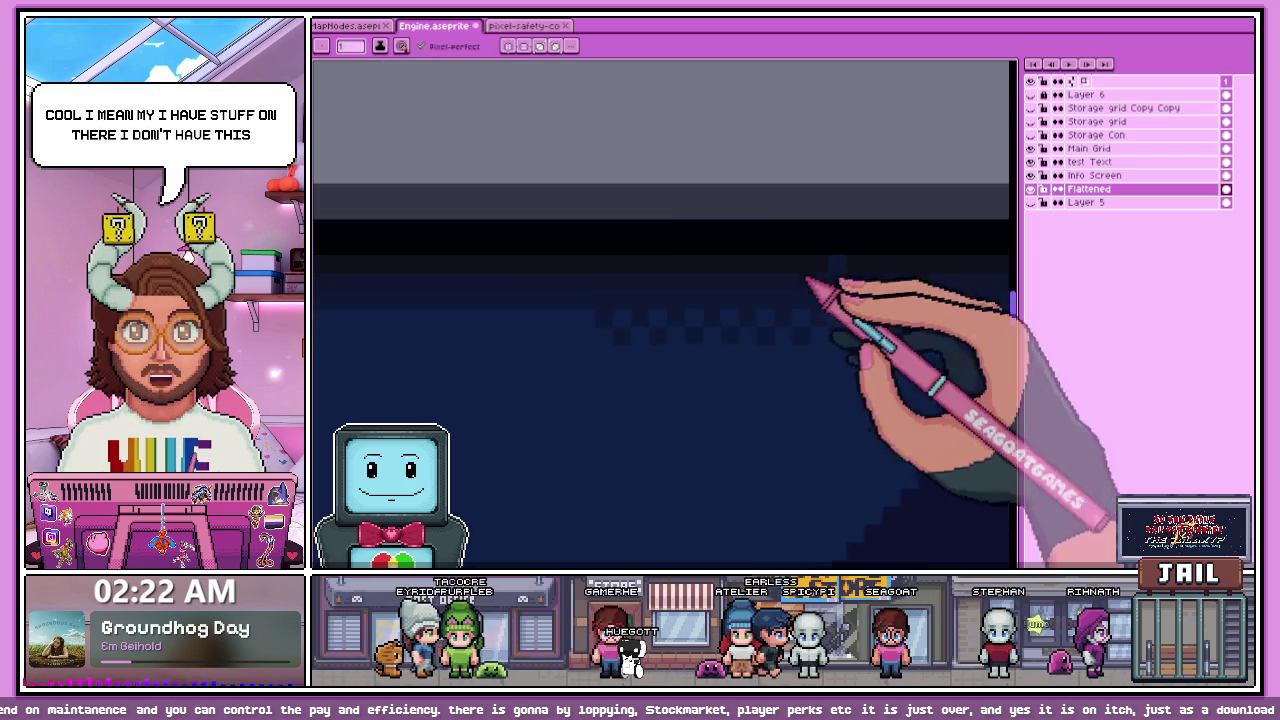
scroll(650, 330, "up", 2)
scroll(748, 251, "down", 1)
scroll(712, 300, "down", 1)
scroll(712, 300, "down", 2)
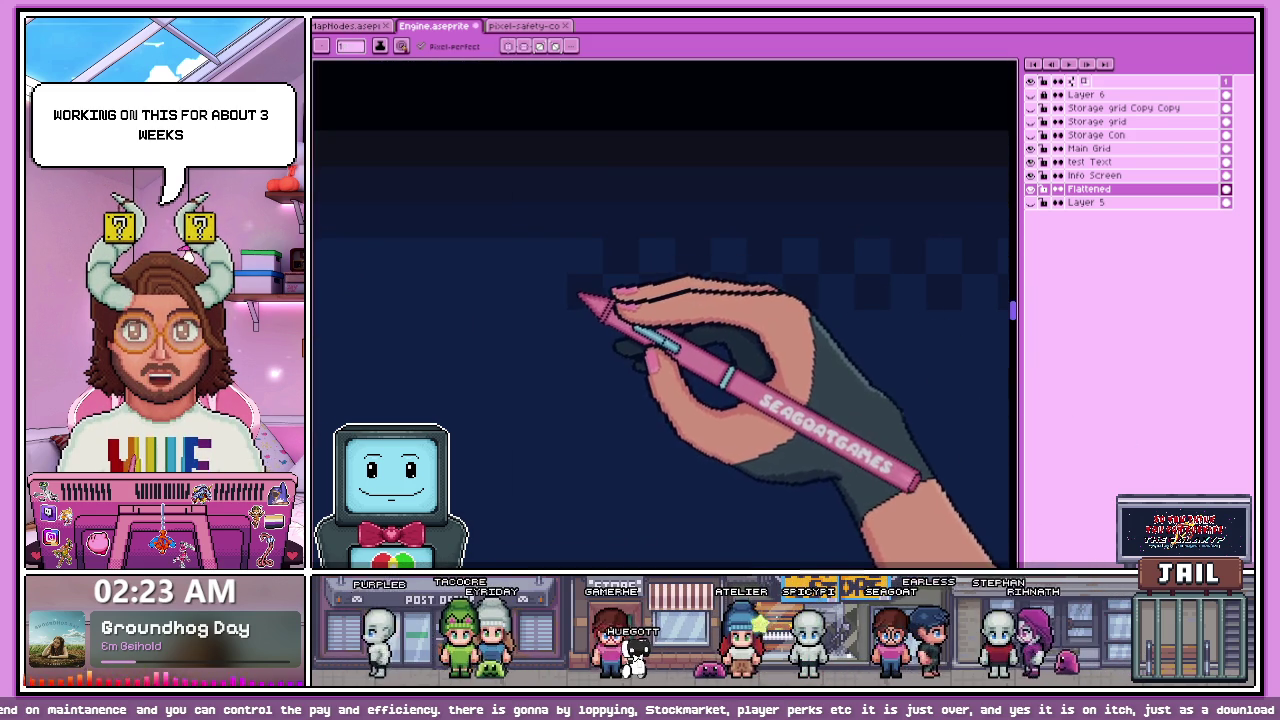
scroll(519, 271, "up", 1)
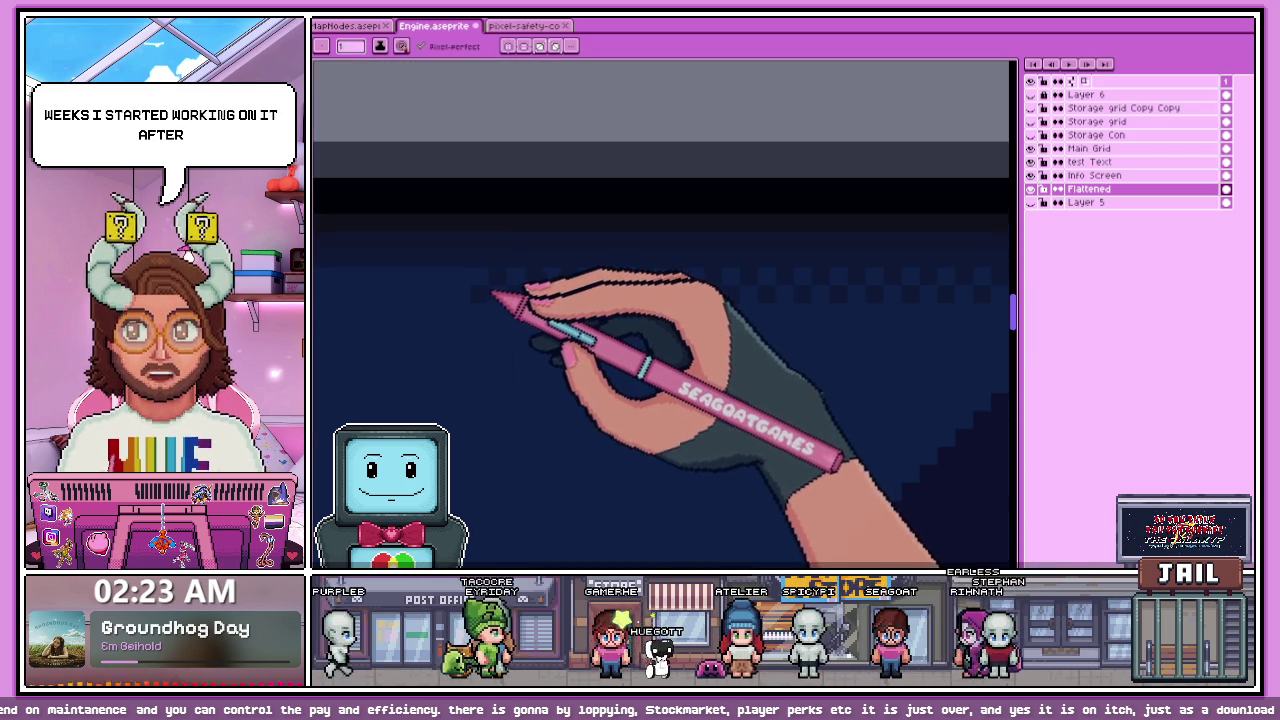
scroll(470, 287, "up", 1)
scroll(466, 290, "up", 1)
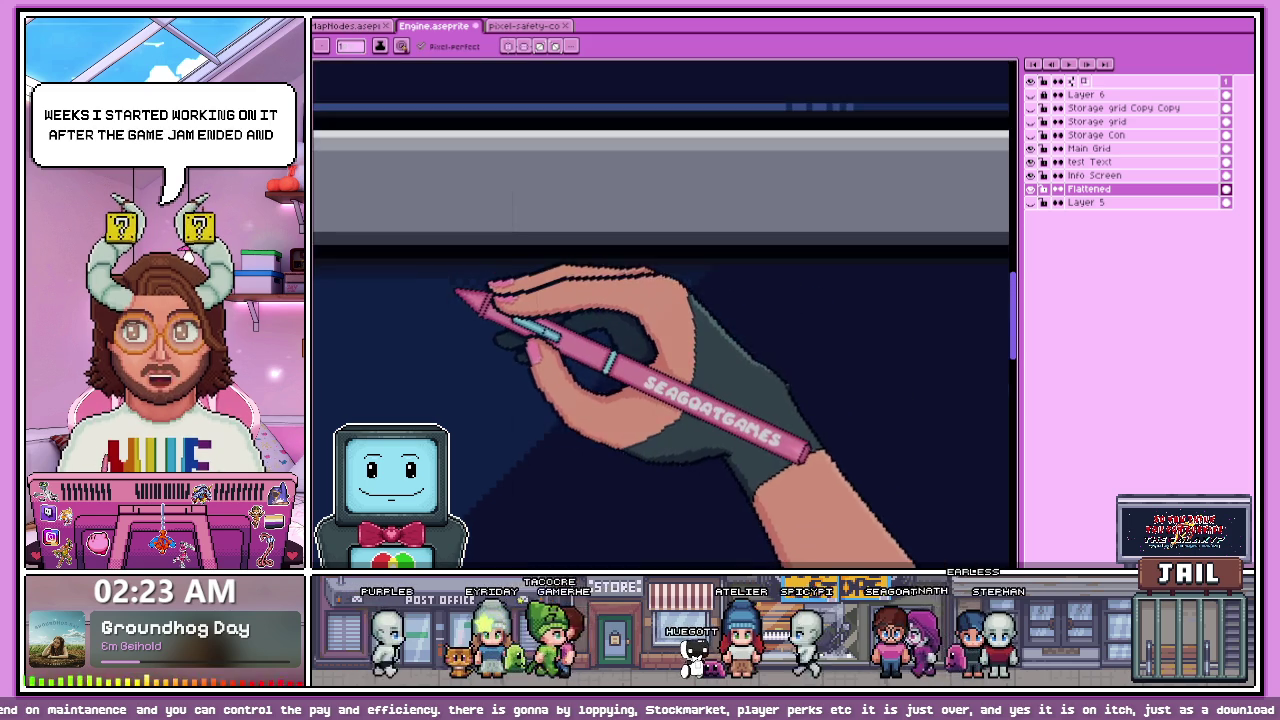
scroll(466, 282, "down", 1)
scroll(430, 280, "up", 1)
scroll(520, 290, "down", 2)
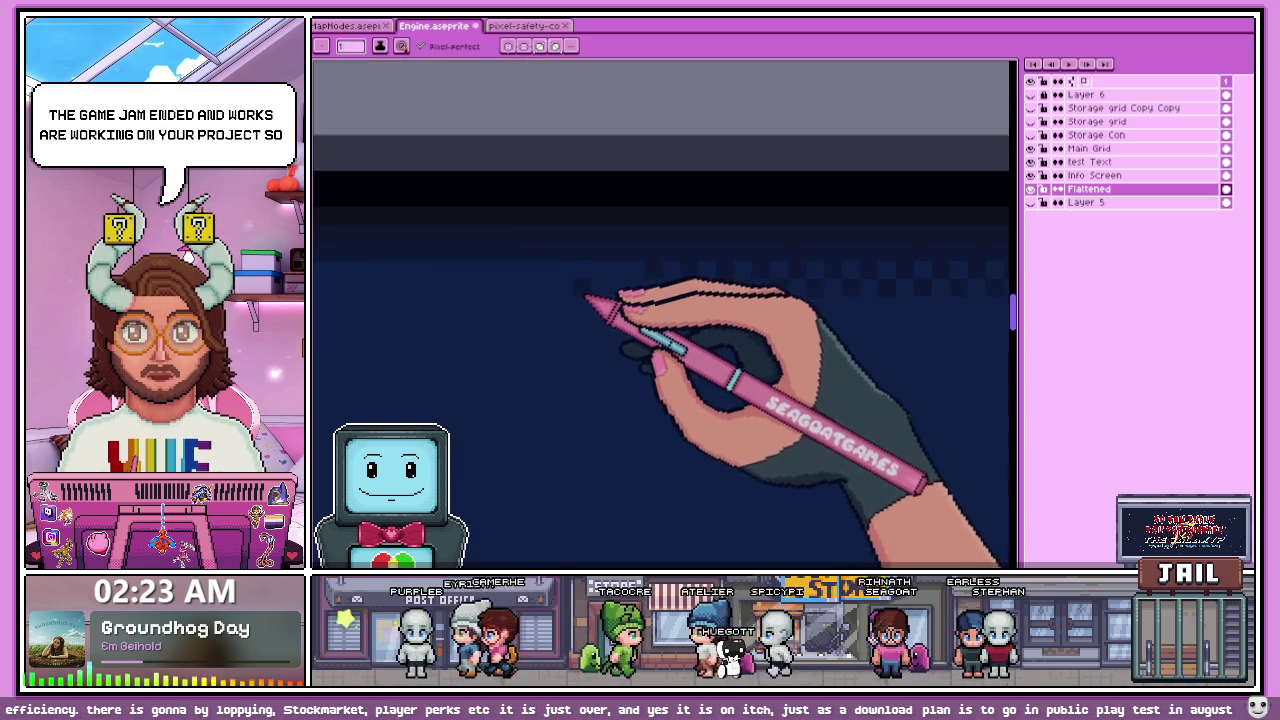
scroll(620, 292, "up", 1)
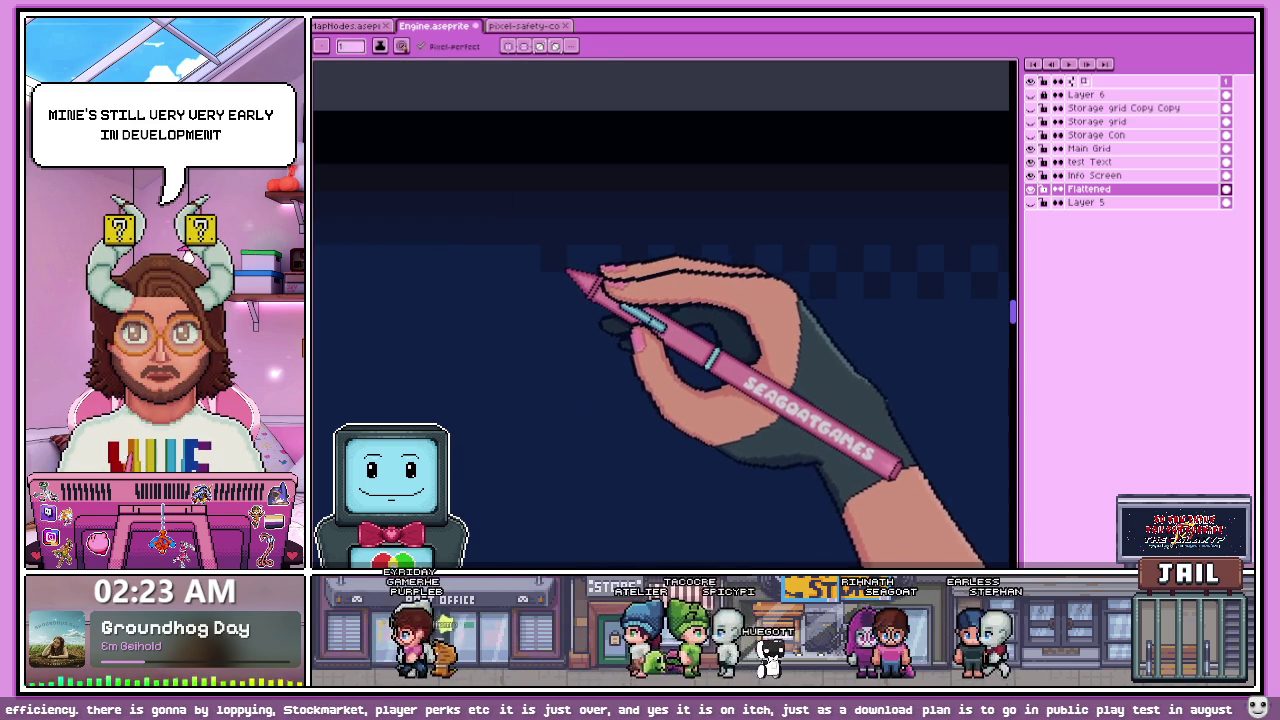
Step: Switch from the Eyedropper to the Pencil tool with B, adjusting the zoom on the frame
key("b")
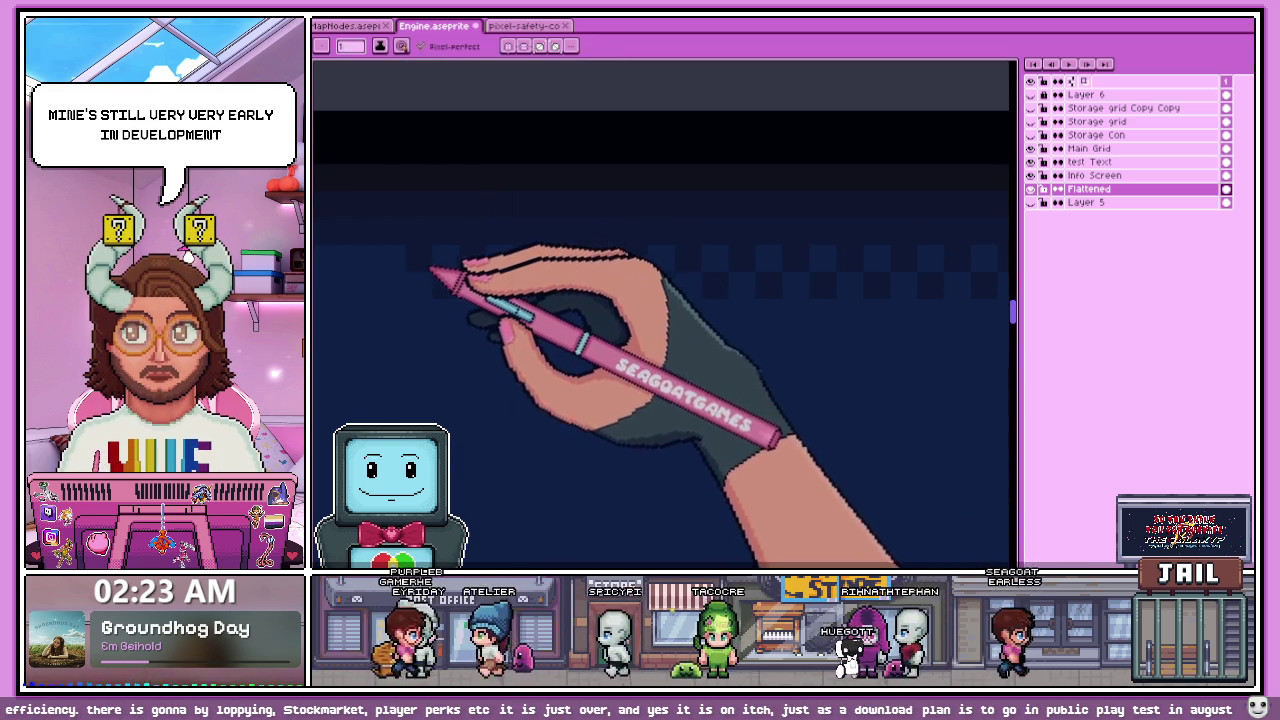
scroll(434, 280, "up", 2)
scroll(432, 313, "down", 2)
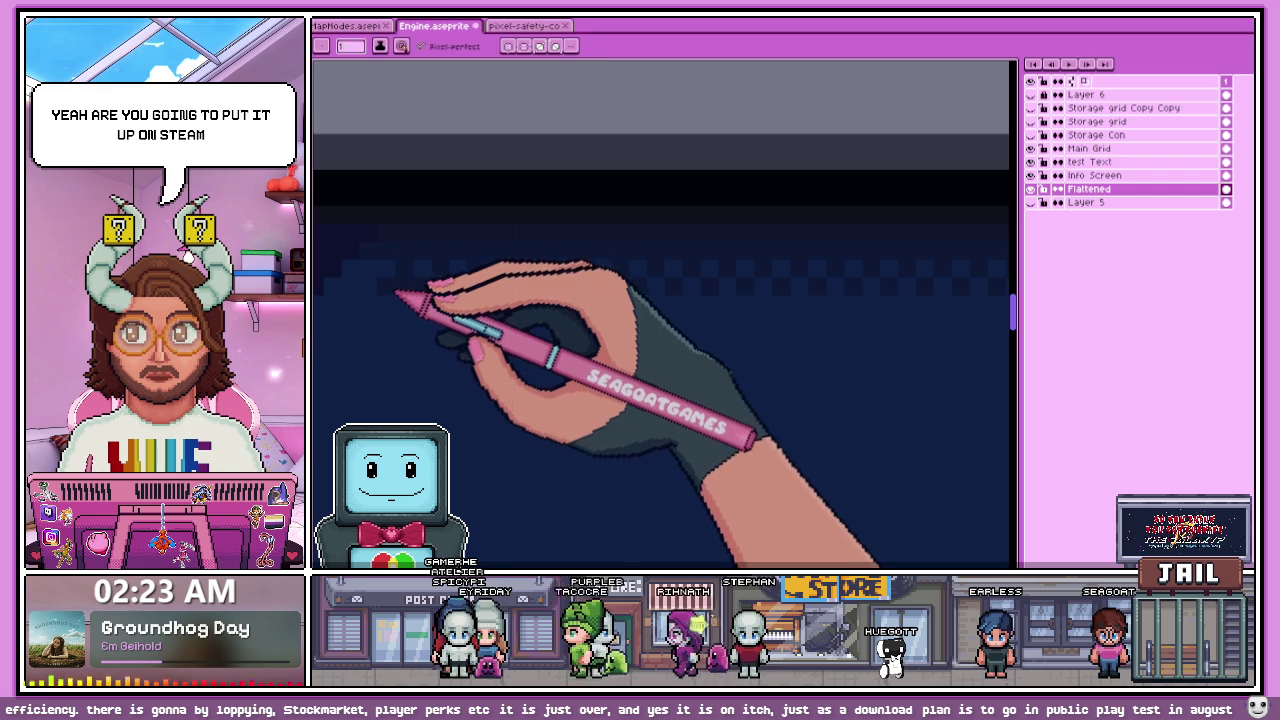
scroll(370, 285, "up", 1)
scroll(480, 260, "up", 2)
scroll(590, 240, "up", 1)
scroll(572, 303, "down", 2)
scroll(514, 349, "up", 1)
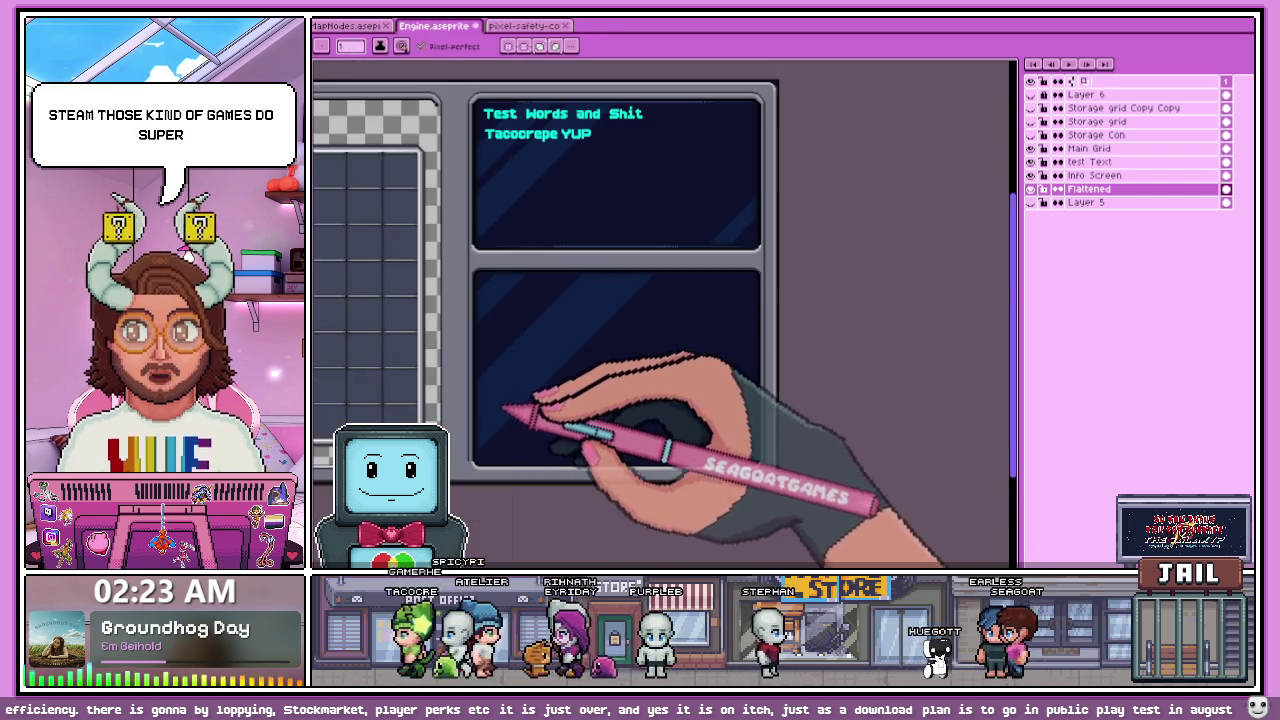
scroll(514, 394, "up", 2)
scroll(520, 320, "down", 2)
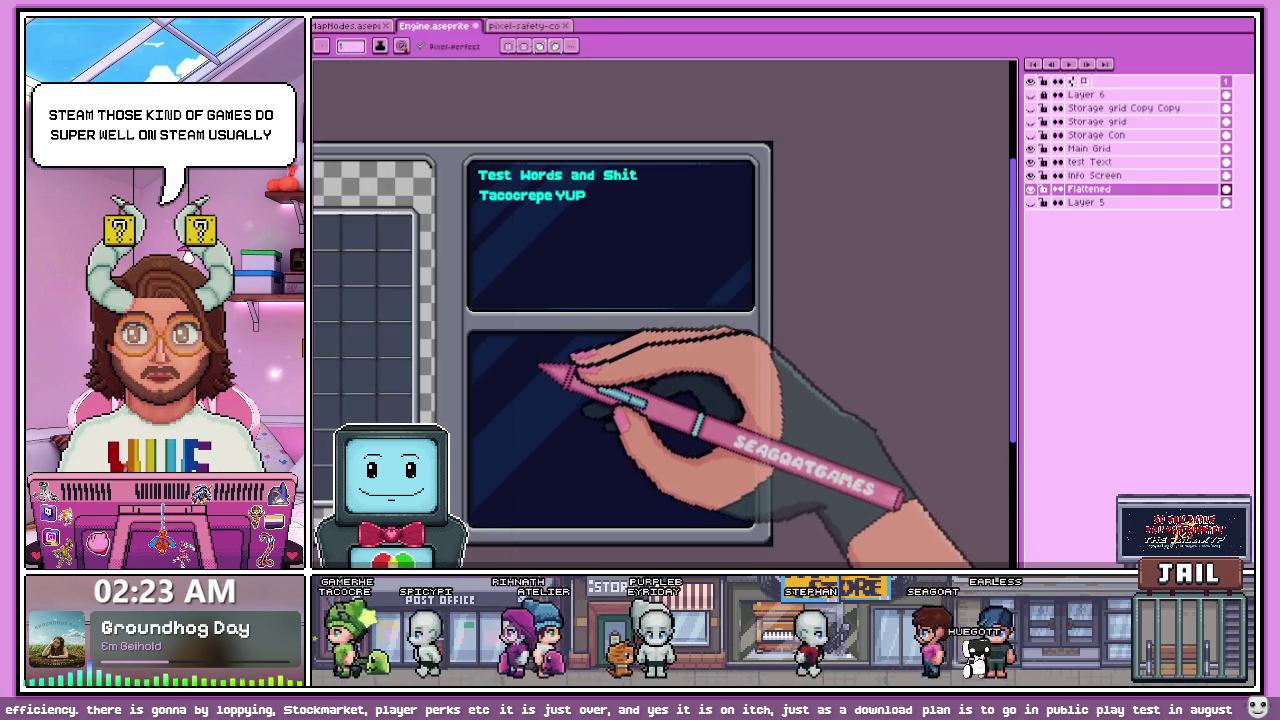
scroll(590, 350, "up", 2)
scroll(500, 295, "up", 1)
scroll(440, 278, "up", 1)
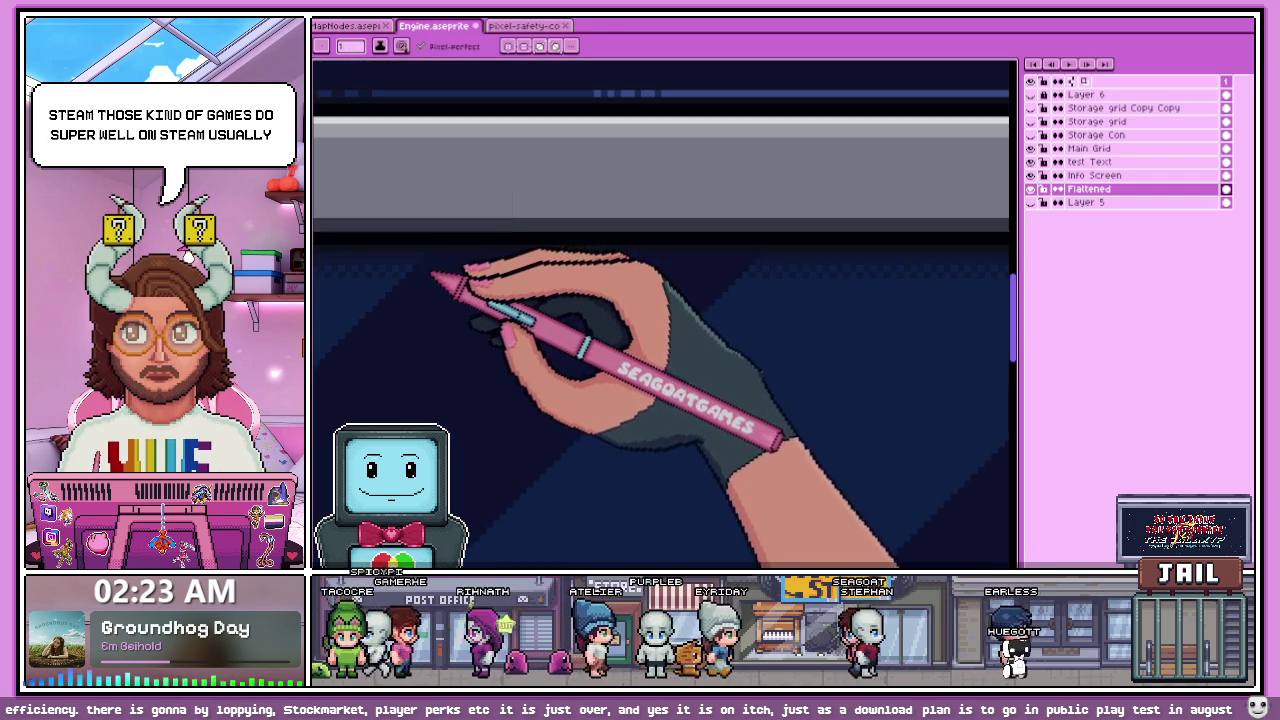
scroll(460, 277, "down", 1)
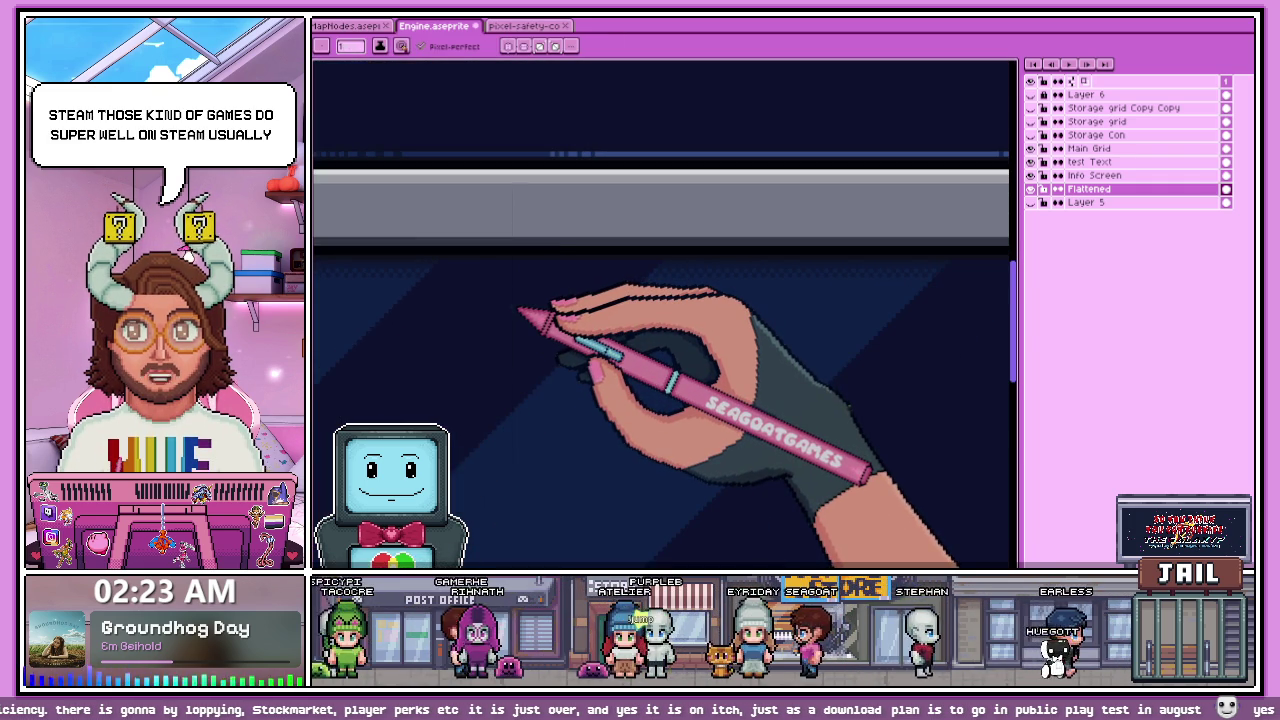
scroll(522, 313, "down", 2)
scroll(585, 285, "down", 1)
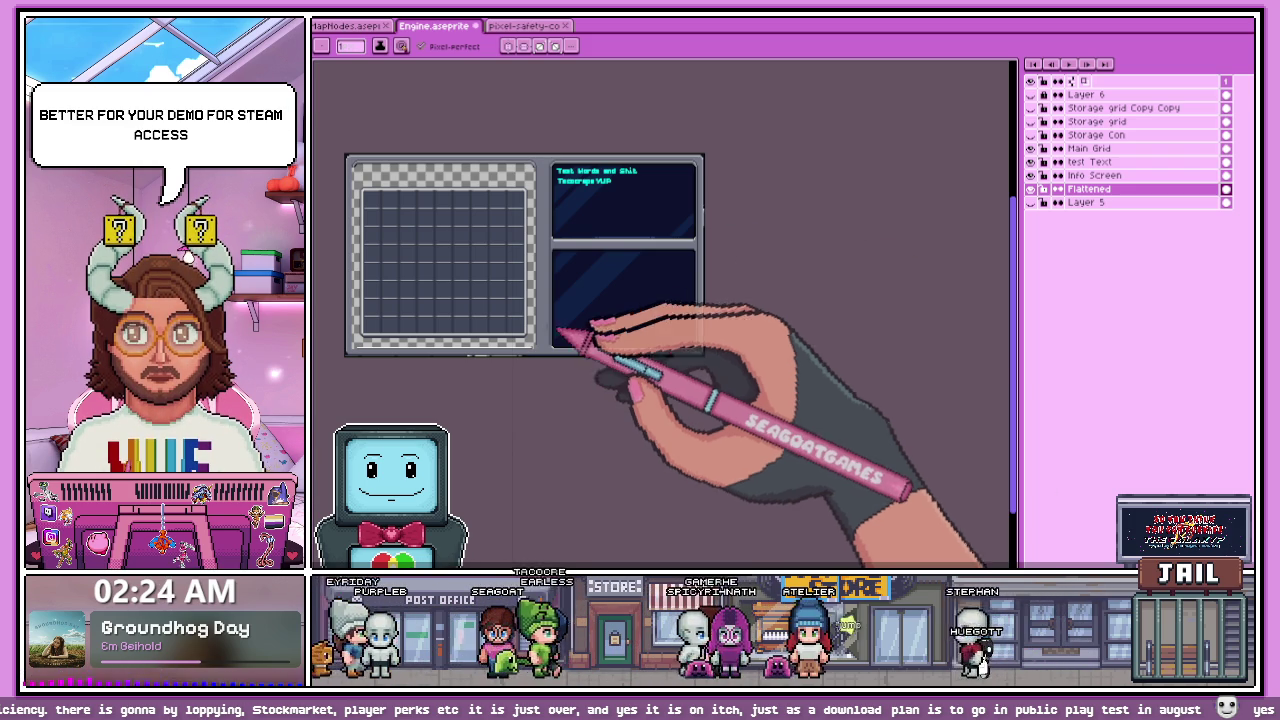
scroll(597, 318, "up", 3)
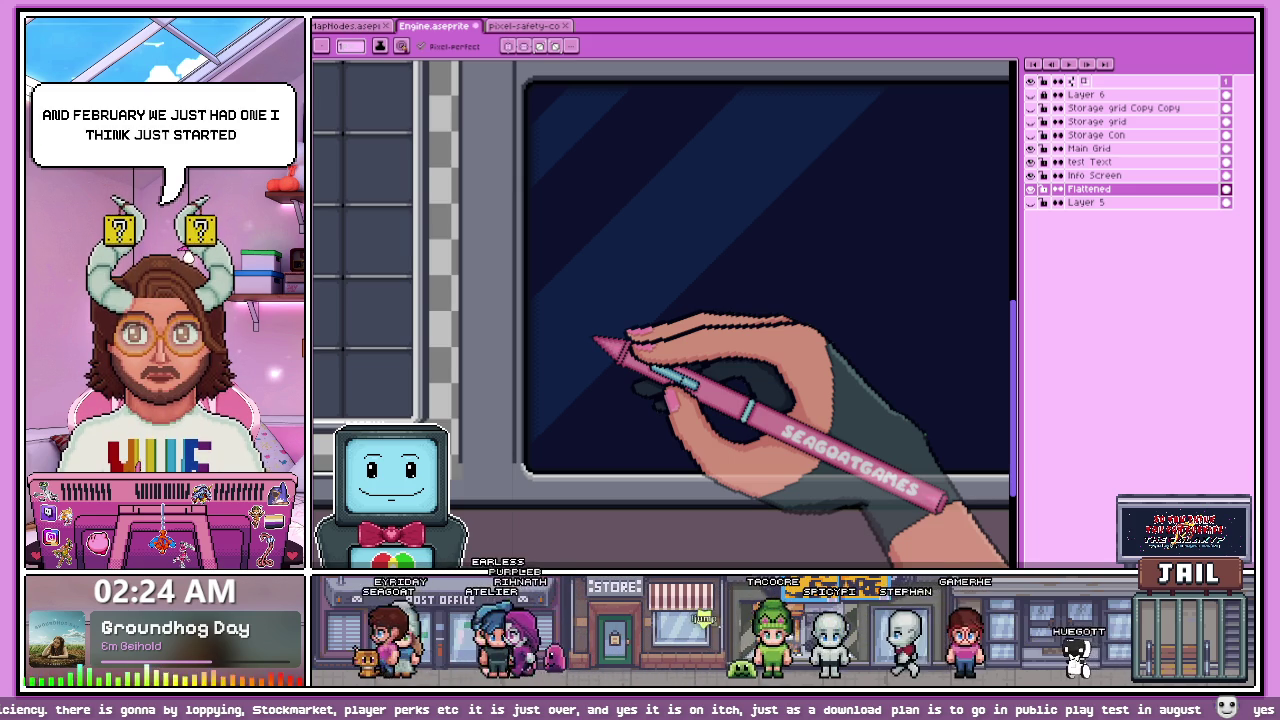
scroll(590, 305, "down", 2)
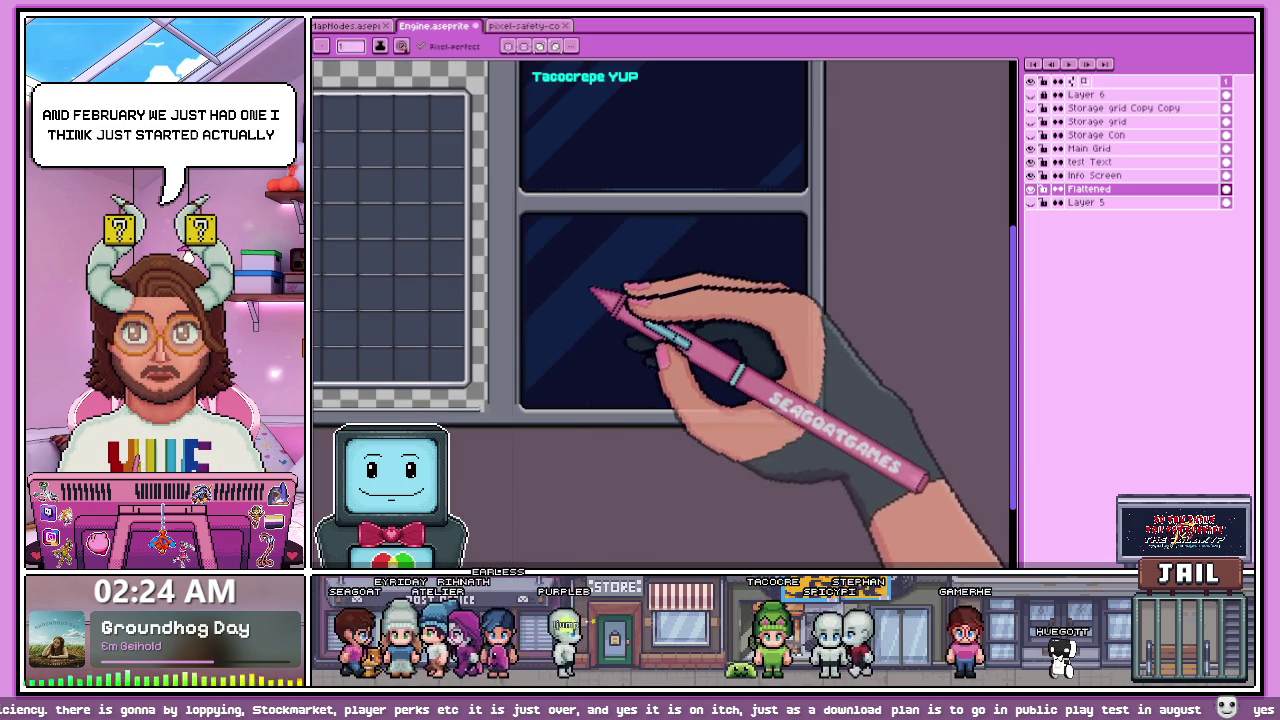
scroll(590, 283, "up", 2)
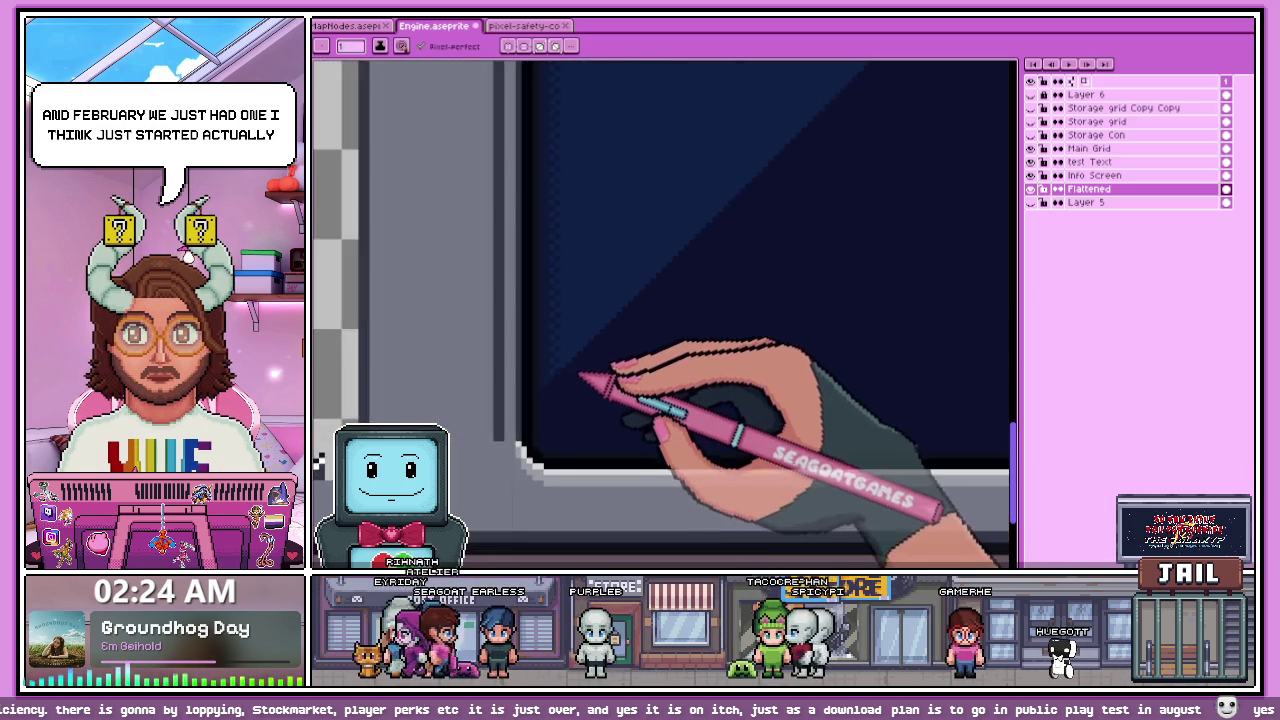
scroll(580, 380, "up", 1)
scroll(555, 462, "down", 1)
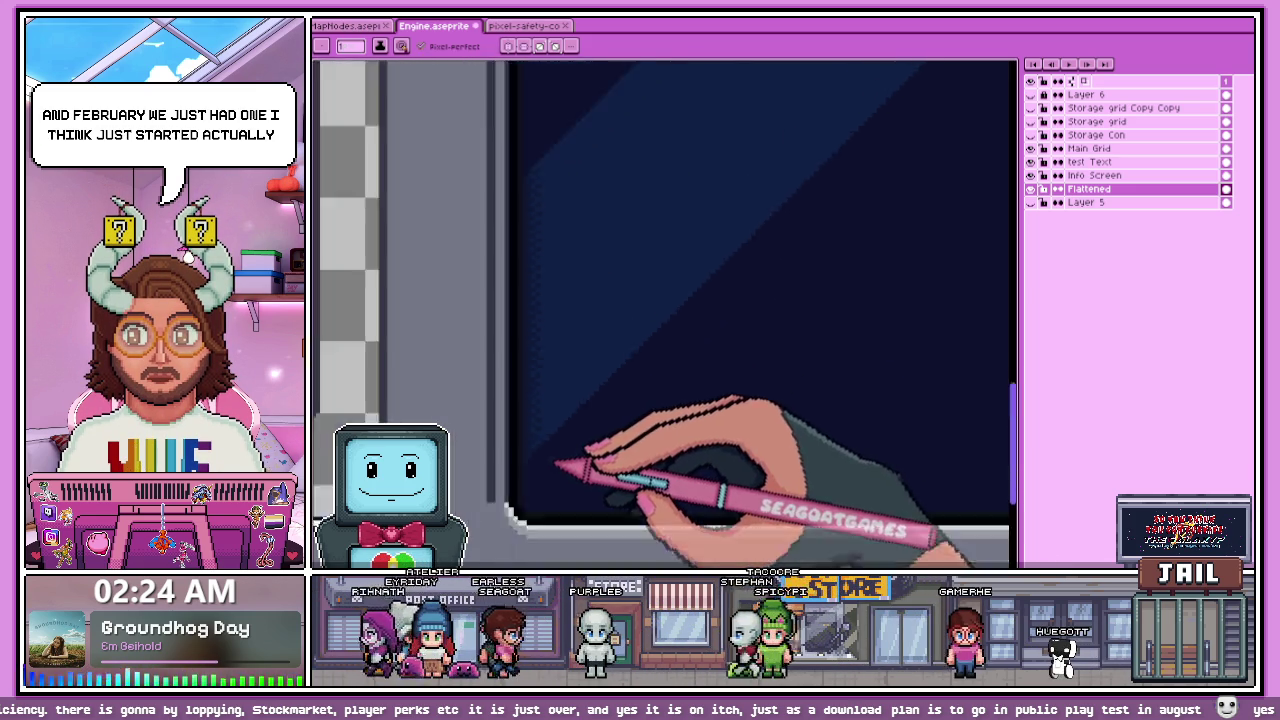
scroll(729, 277, "down", 1)
scroll(737, 286, "down", 1)
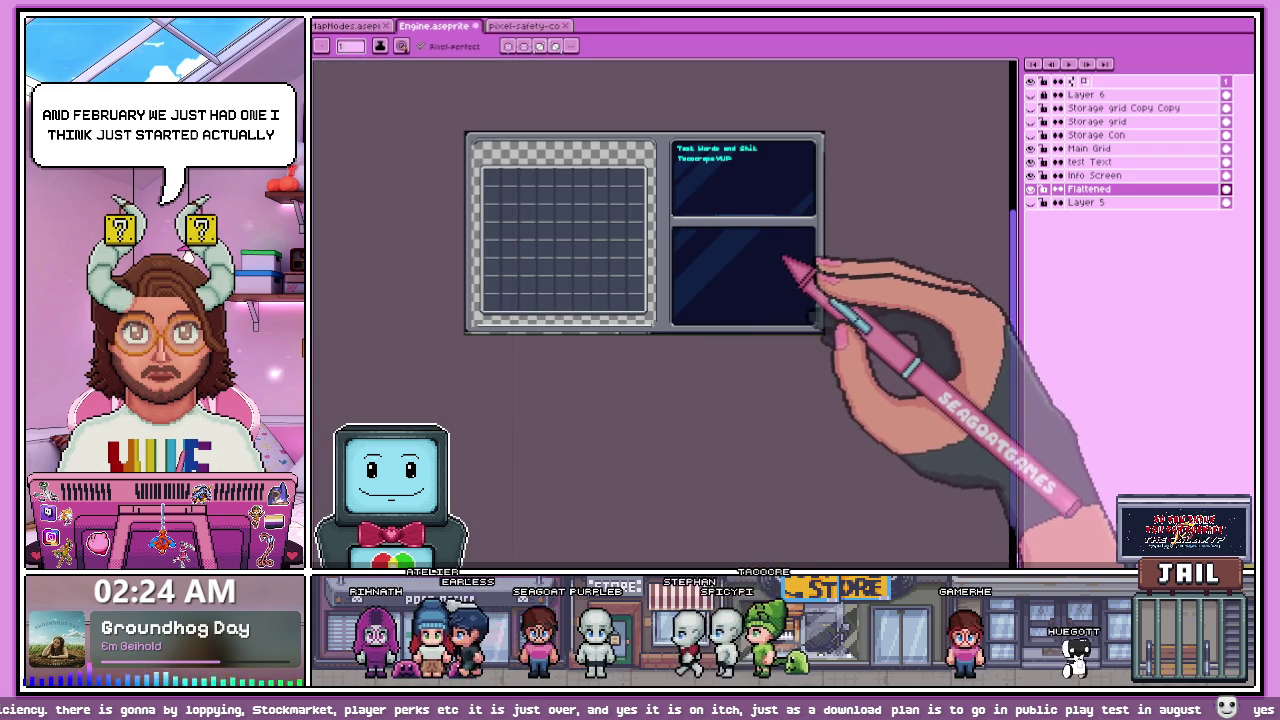
scroll(680, 345, "down", 1)
scroll(716, 323, "up", 1)
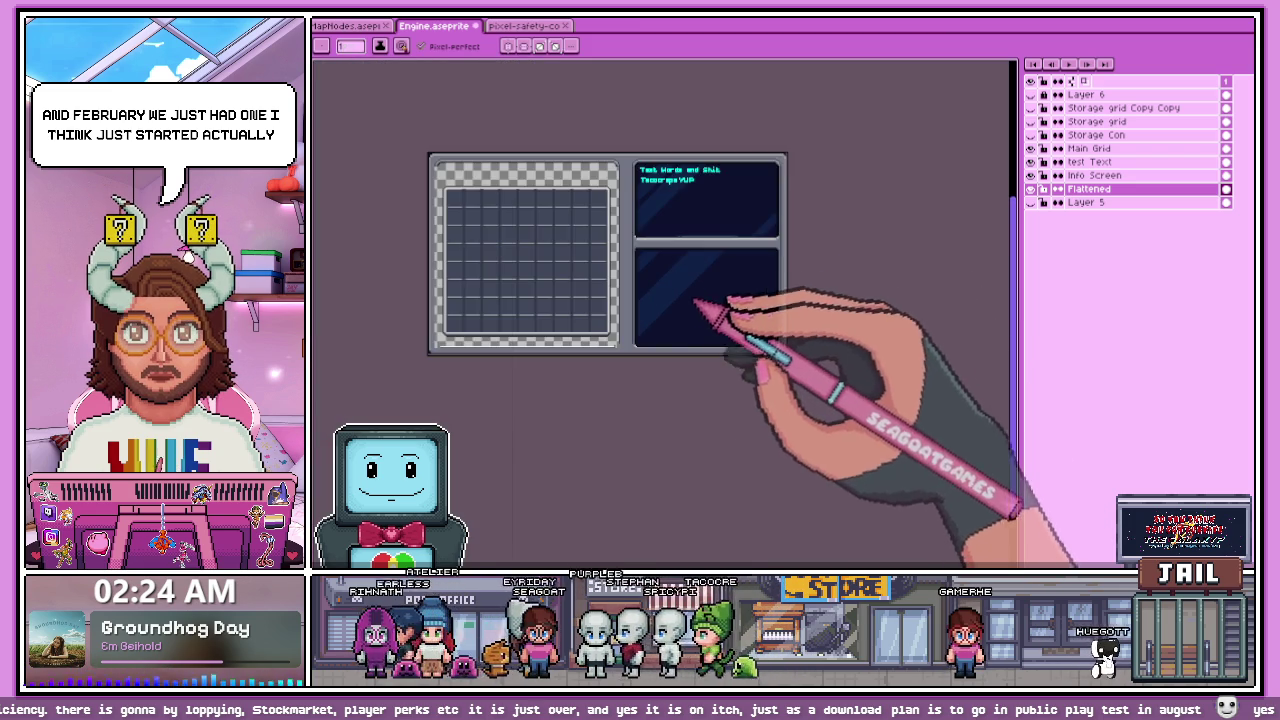
scroll(729, 283, "up", 1)
scroll(643, 348, "up", 1)
scroll(540, 352, "down", 1)
scroll(514, 337, "up", 1)
scroll(537, 343, "down", 3)
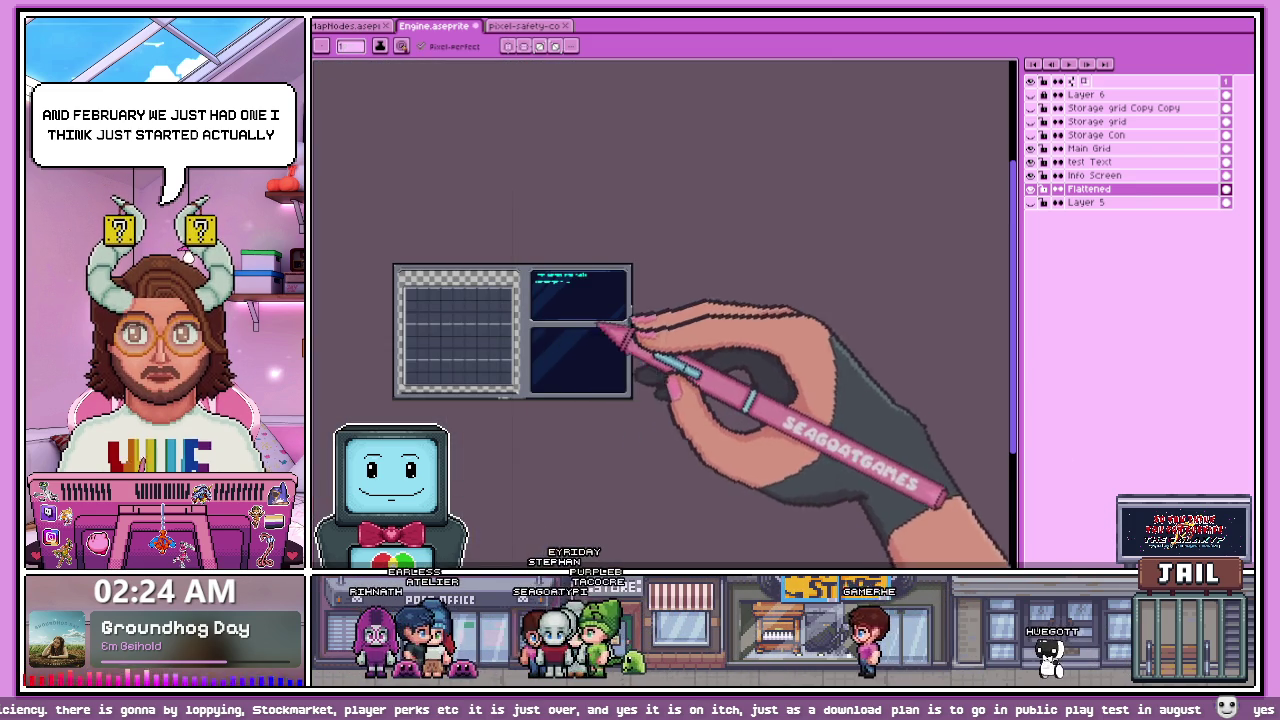
Step: Hide the Storage Con layer to reveal the lower grid and show the STORAGE title layer
left_click(1031, 134)
scroll(590, 352, "up", 3)
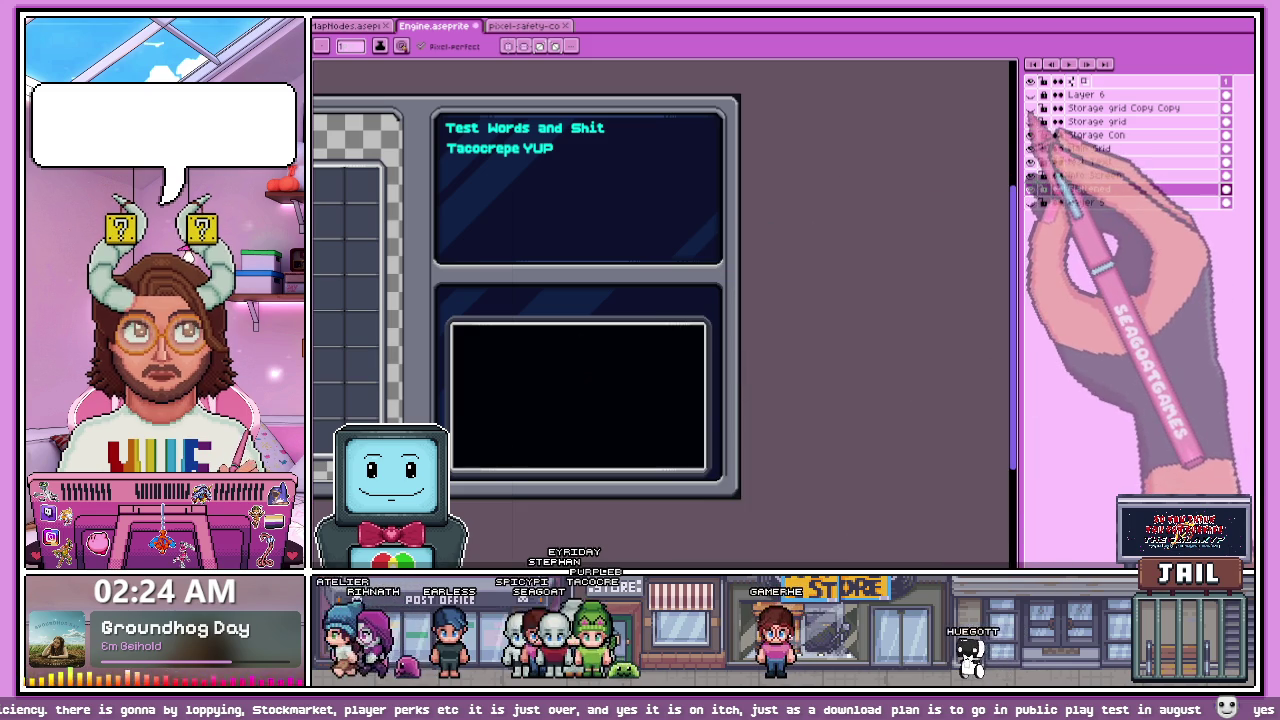
left_click(1031, 134)
scroll(543, 337, "down", 3)
scroll(514, 366, "up", 3)
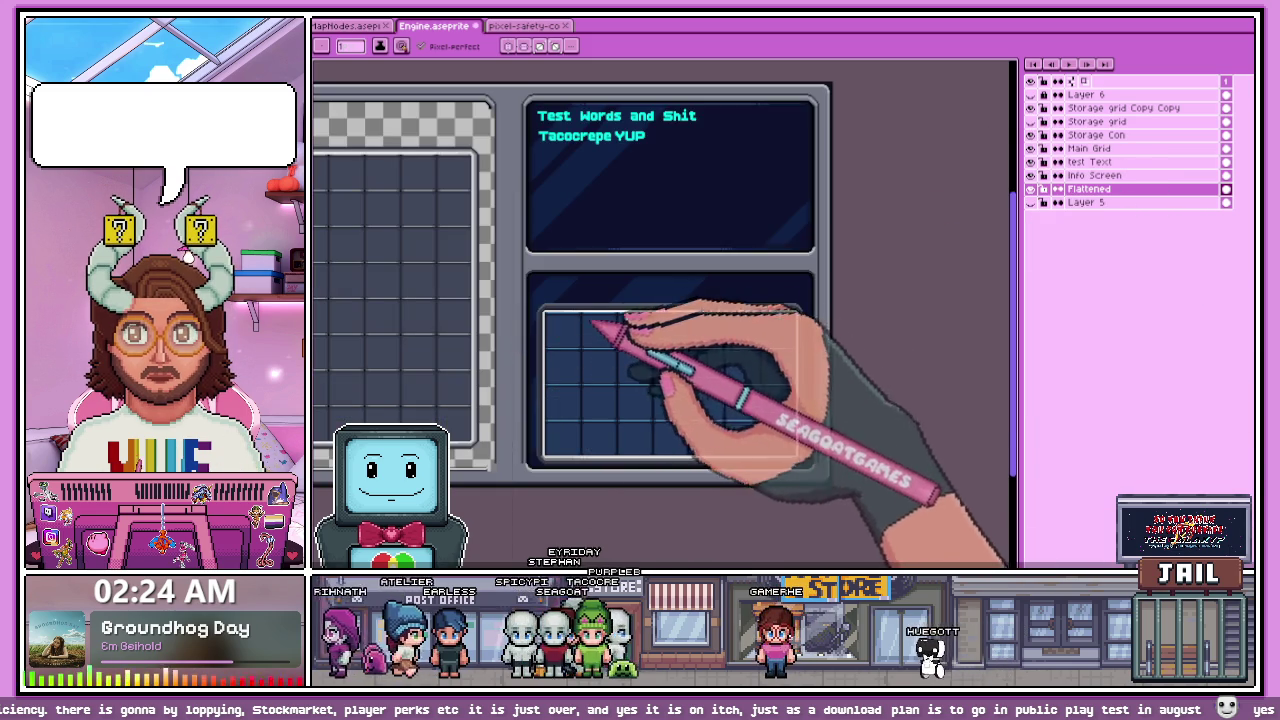
left_click(1031, 121)
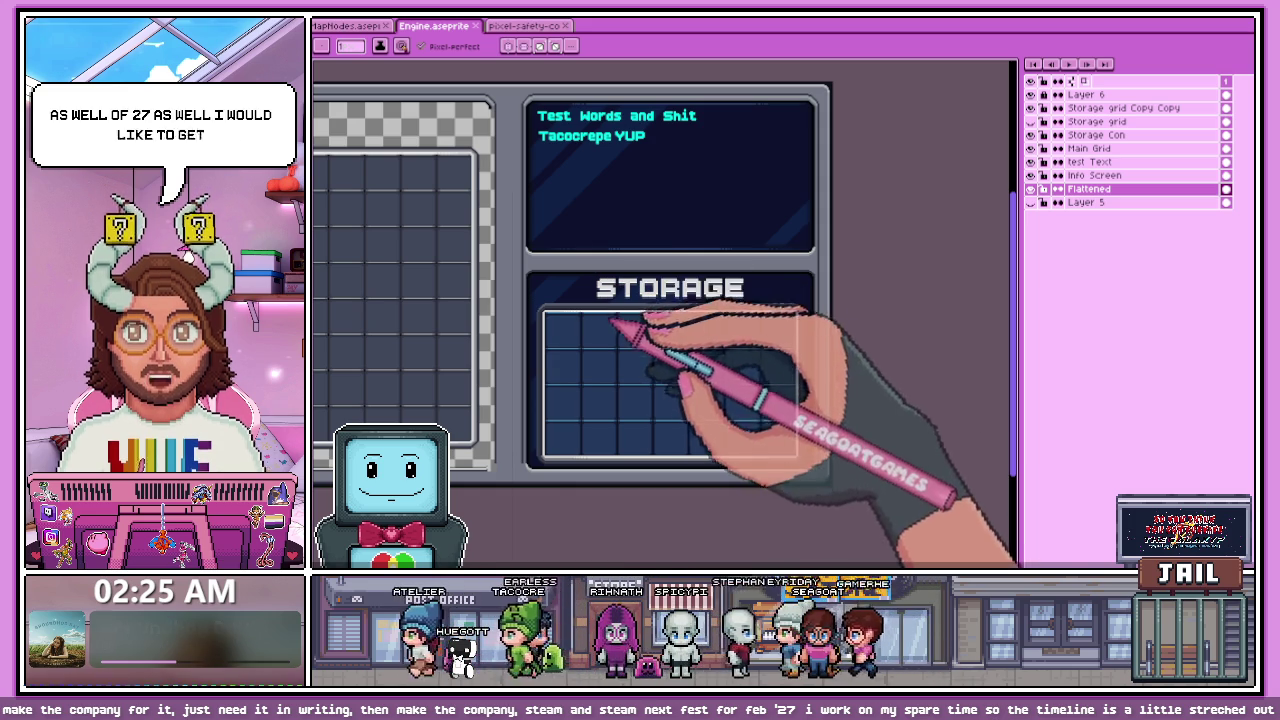
Step: Zoom around the inventory and STORAGE panels to inspect them, then switch to the Godot editor
scroll(640, 308, "down", 2)
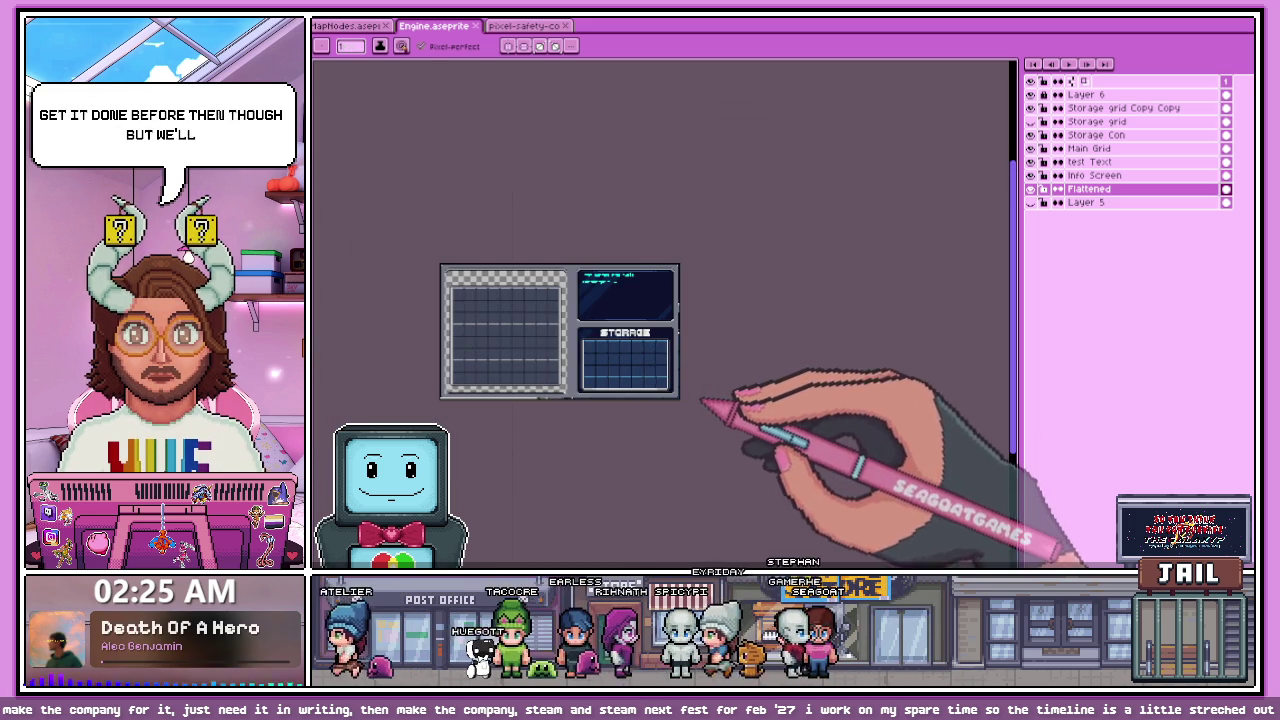
scroll(600, 330, "up", 2)
scroll(565, 373, "down", 2)
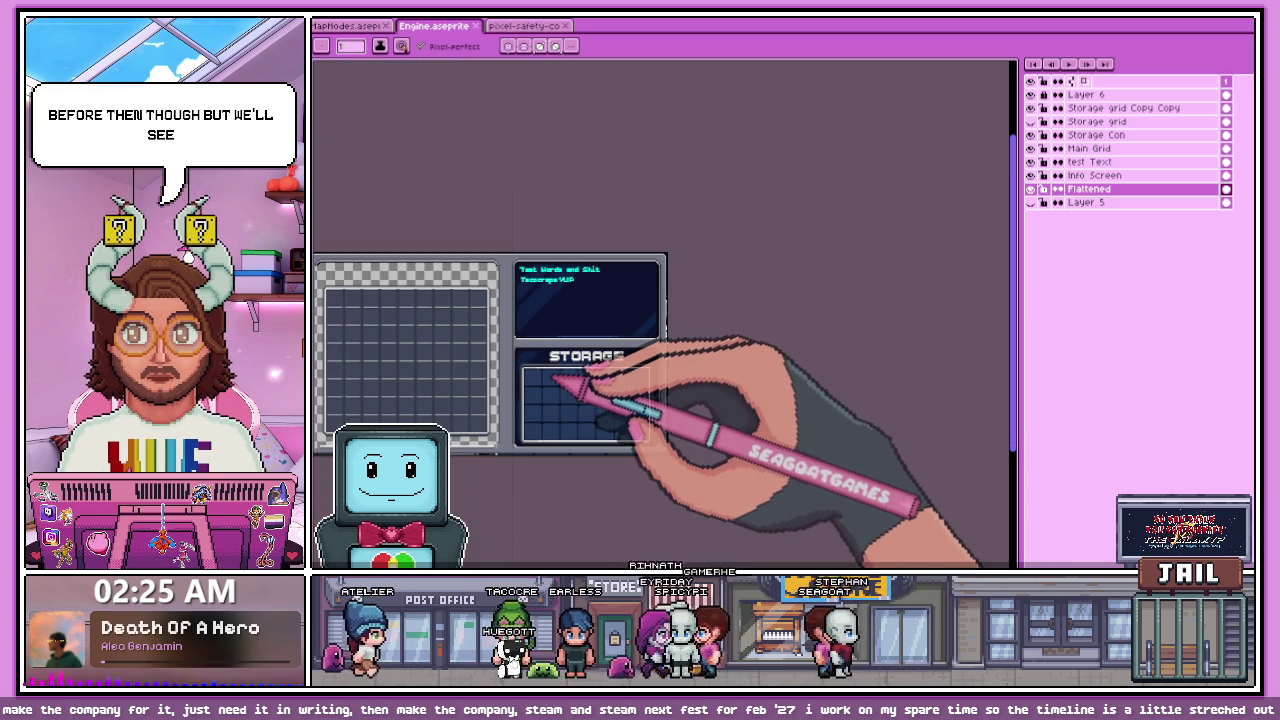
scroll(555, 380, "up", 3)
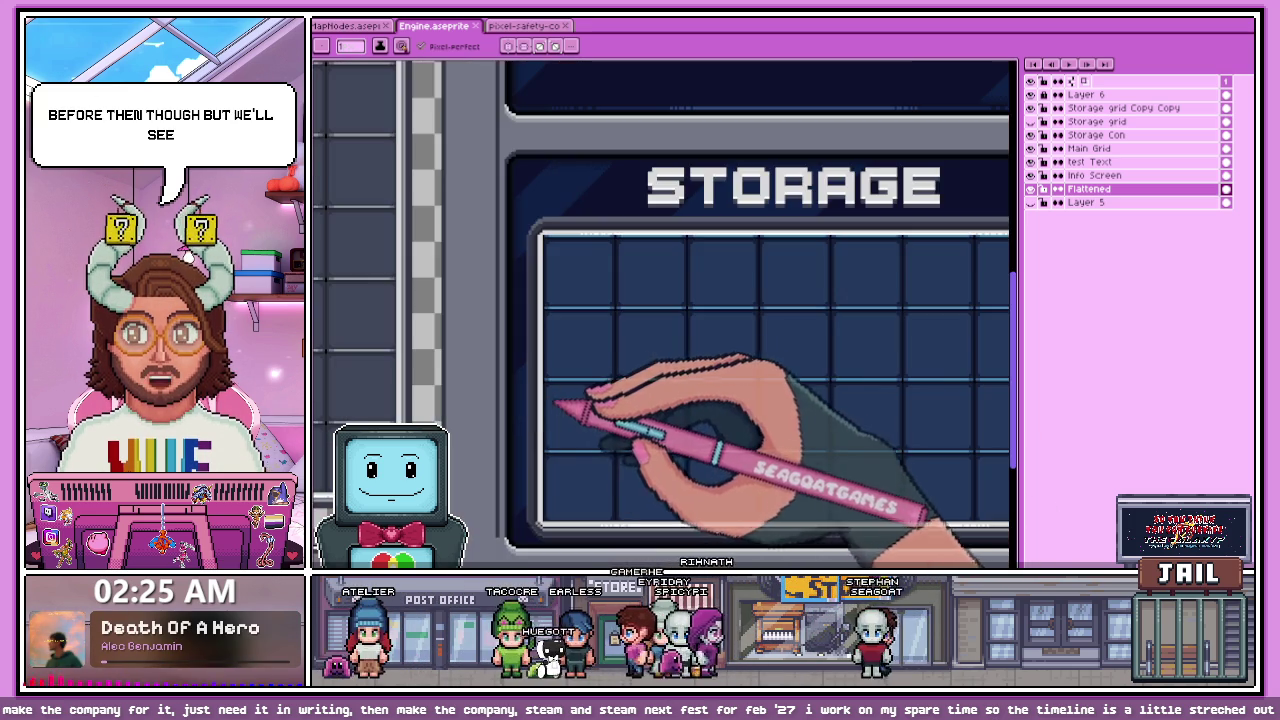
scroll(553, 381, "up", 1)
scroll(552, 383, "up", 2)
scroll(557, 386, "down", 3)
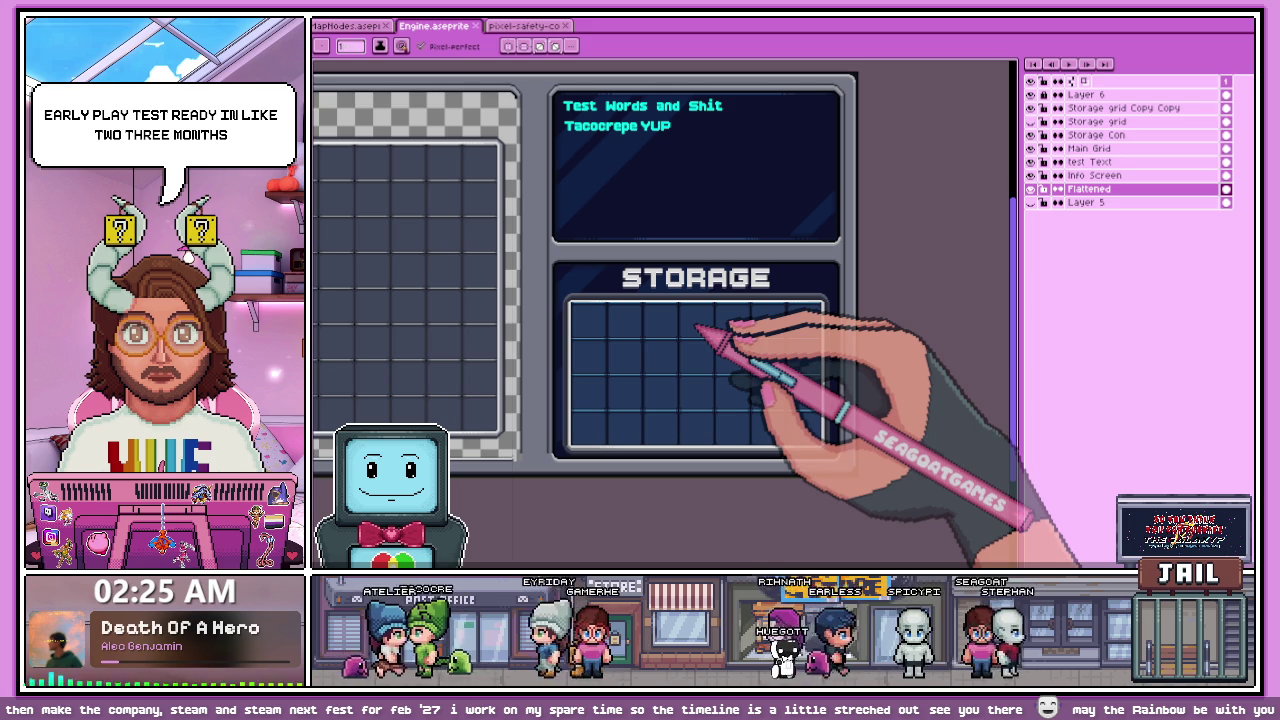
scroll(700, 330, "up", 1)
scroll(766, 297, "up", 1)
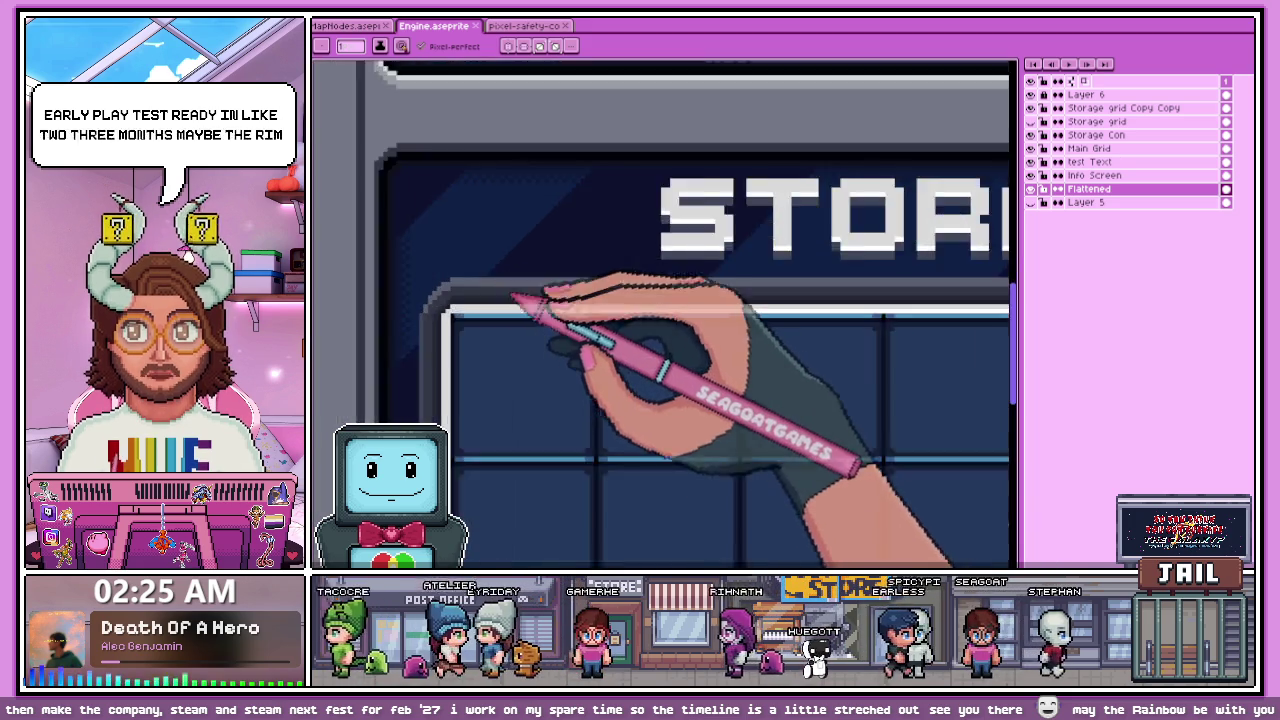
scroll(523, 211, "up", 2)
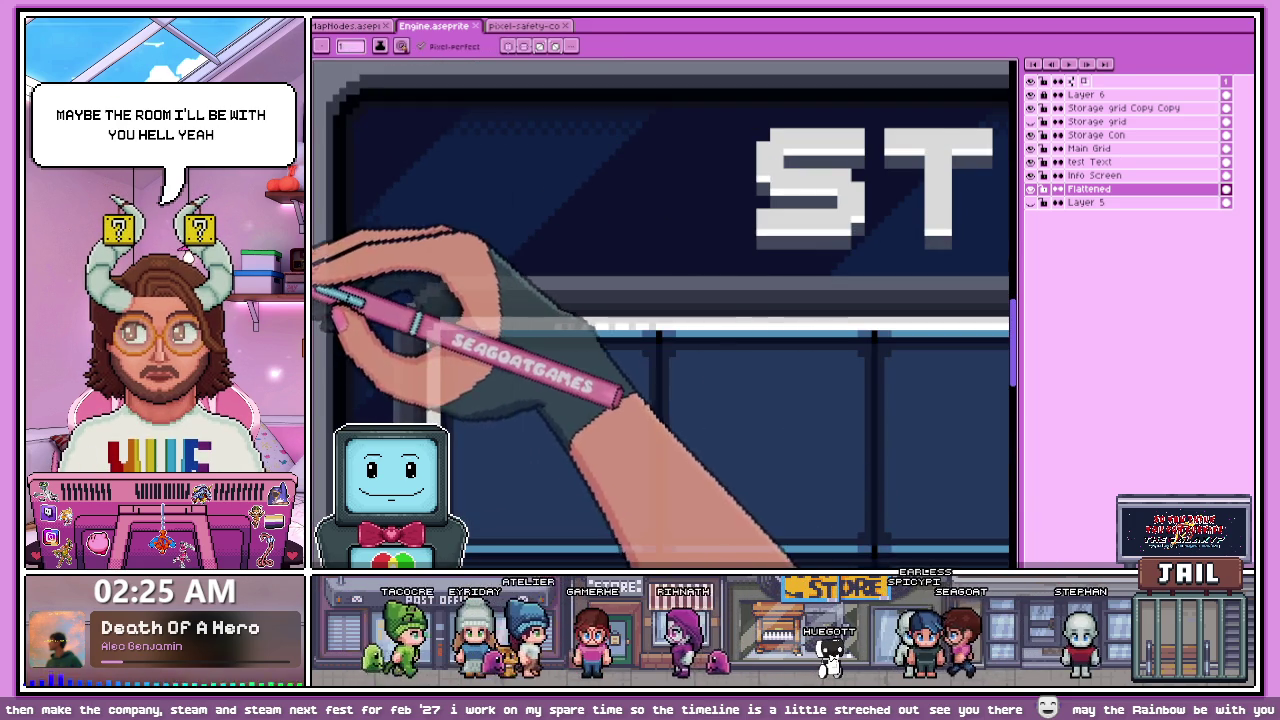
scroll(382, 291, "down", 1)
scroll(700, 420, "down", 3)
scroll(663, 357, "up", 2)
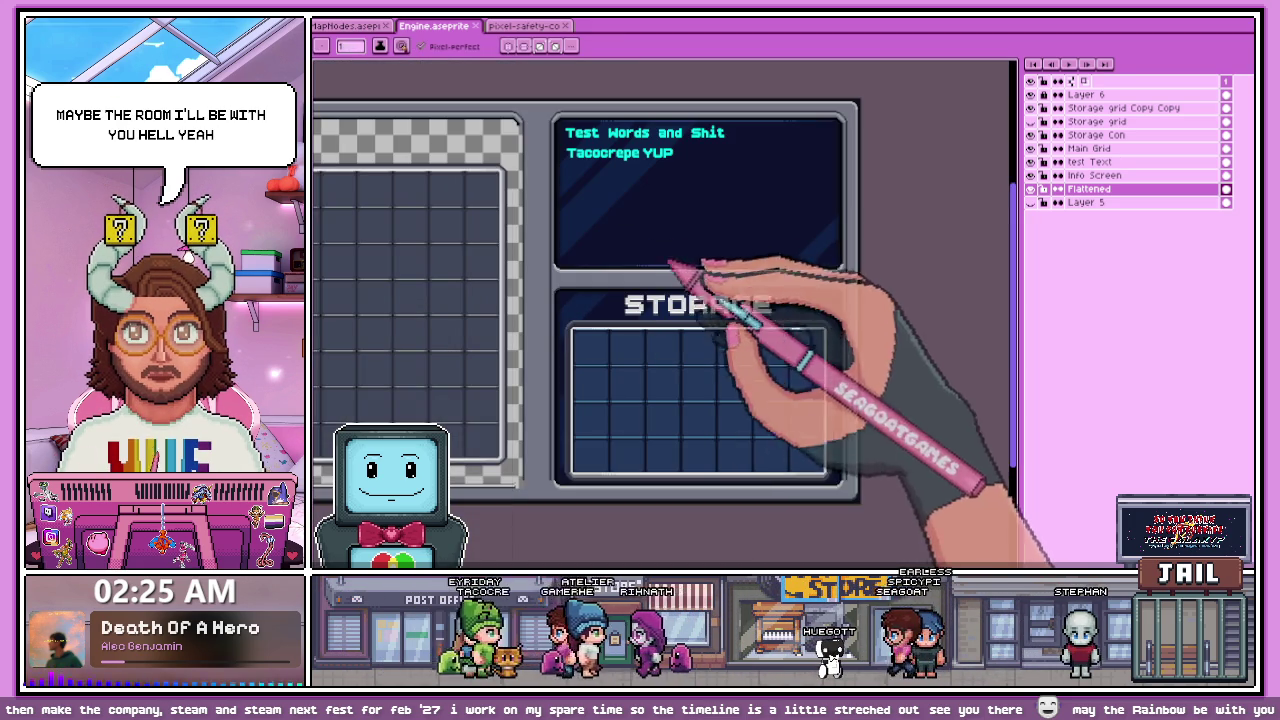
scroll(724, 291, "down", 2)
scroll(760, 292, "up", 2)
scroll(737, 294, "down", 2)
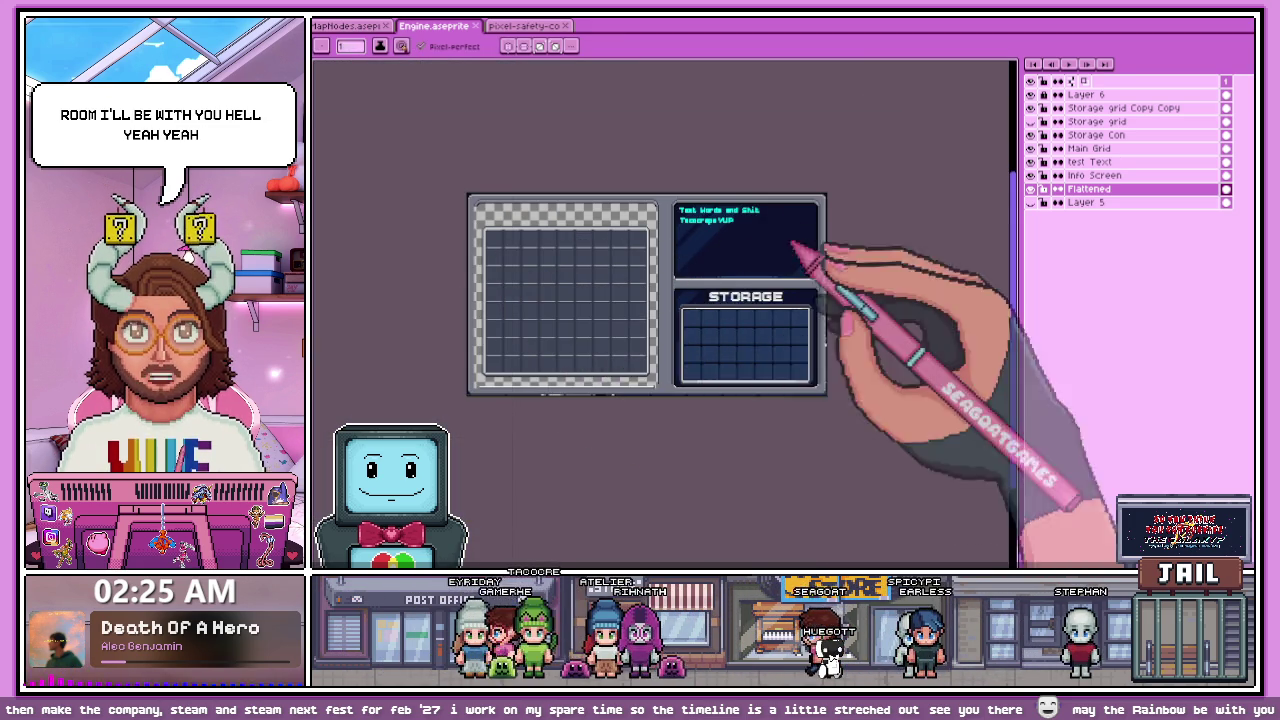
scroll(510, 262, "up", 2)
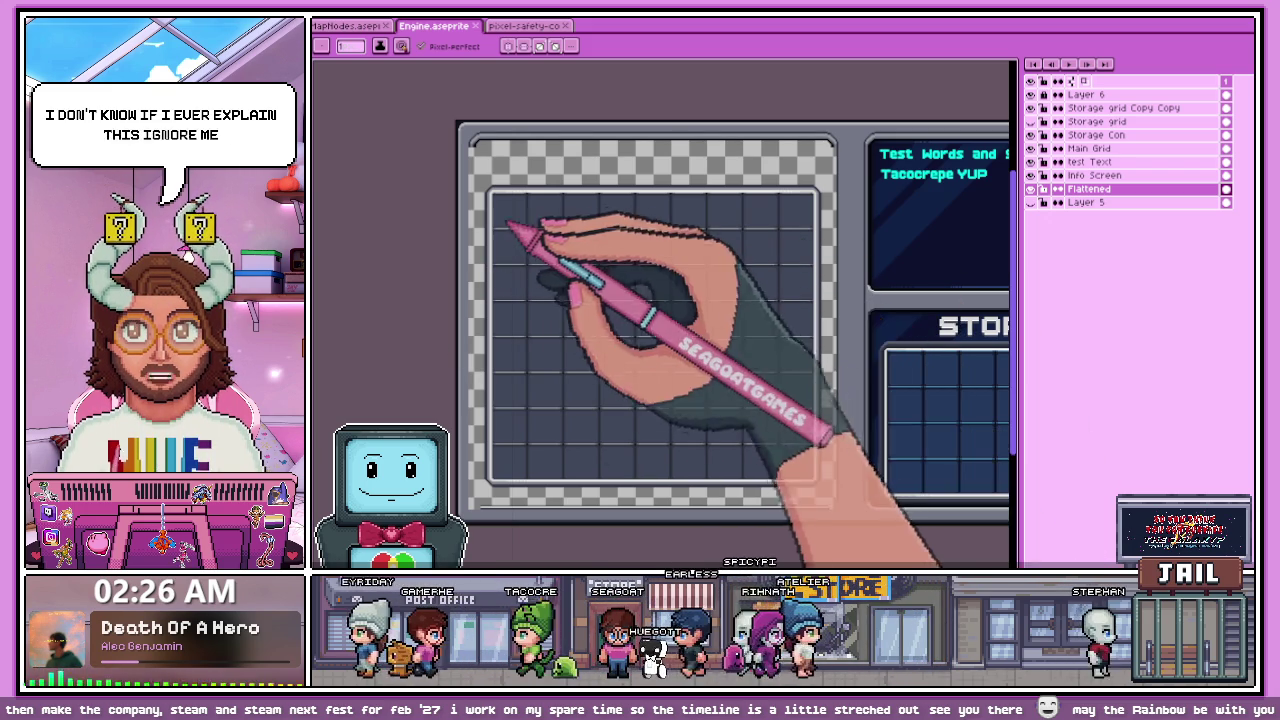
scroll(503, 220, "down", 3)
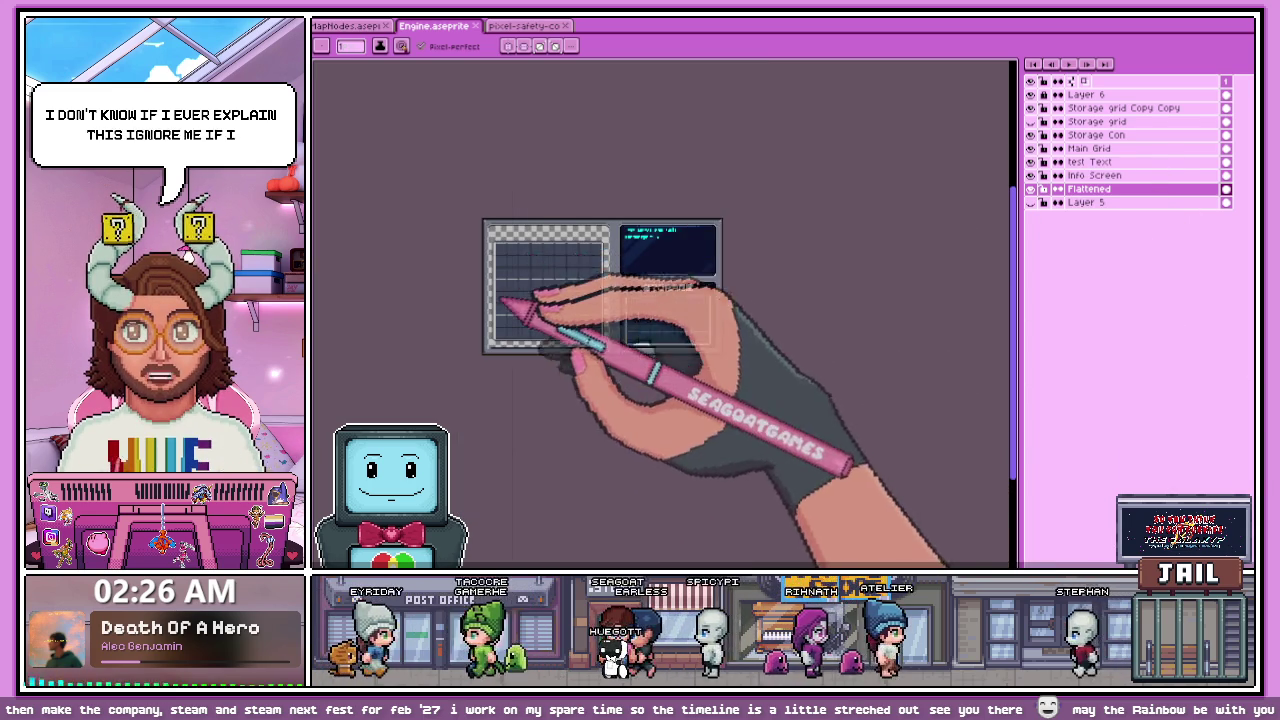
scroll(490, 288, "up", 2)
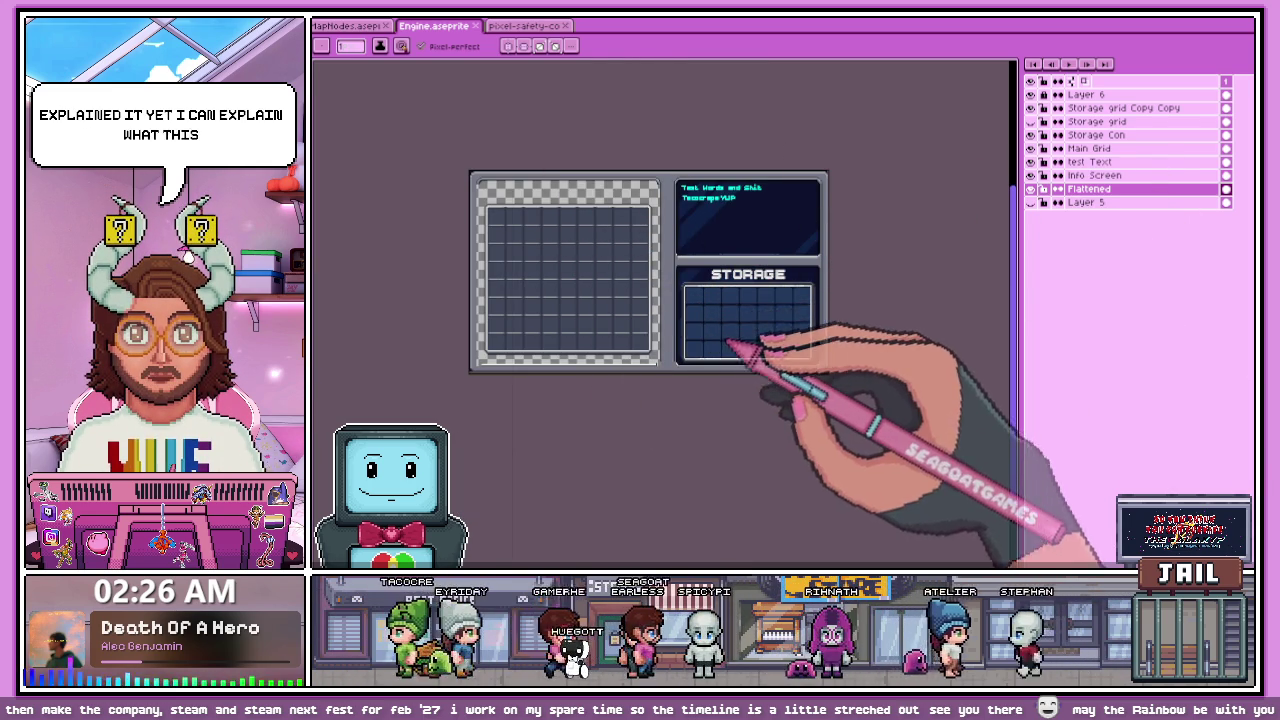
scroll(760, 338, "up", 2)
scroll(560, 263, "down", 2)
scroll(522, 248, "down", 1)
scroll(586, 286, "up", 1)
scroll(591, 294, "up", 1)
scroll(634, 300, "up", 1)
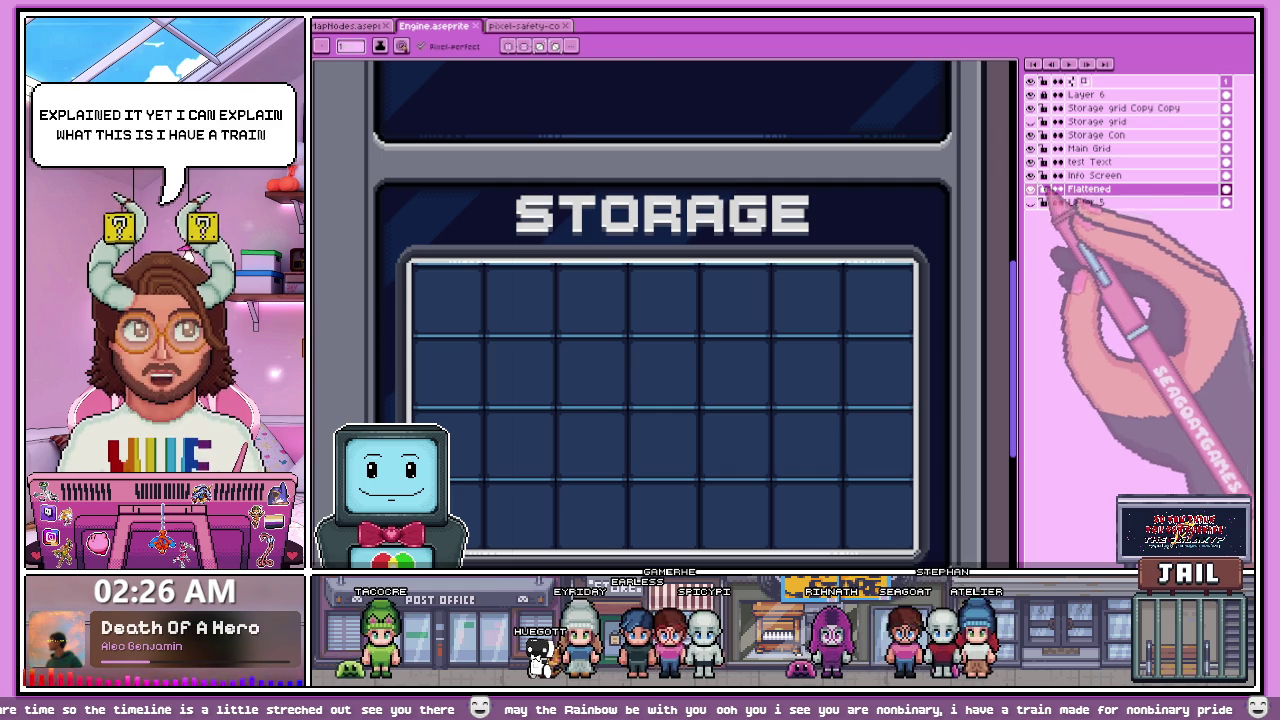
scroll(651, 274, "down", 3)
scroll(663, 277, "up", 2)
scroll(676, 285, "down", 2)
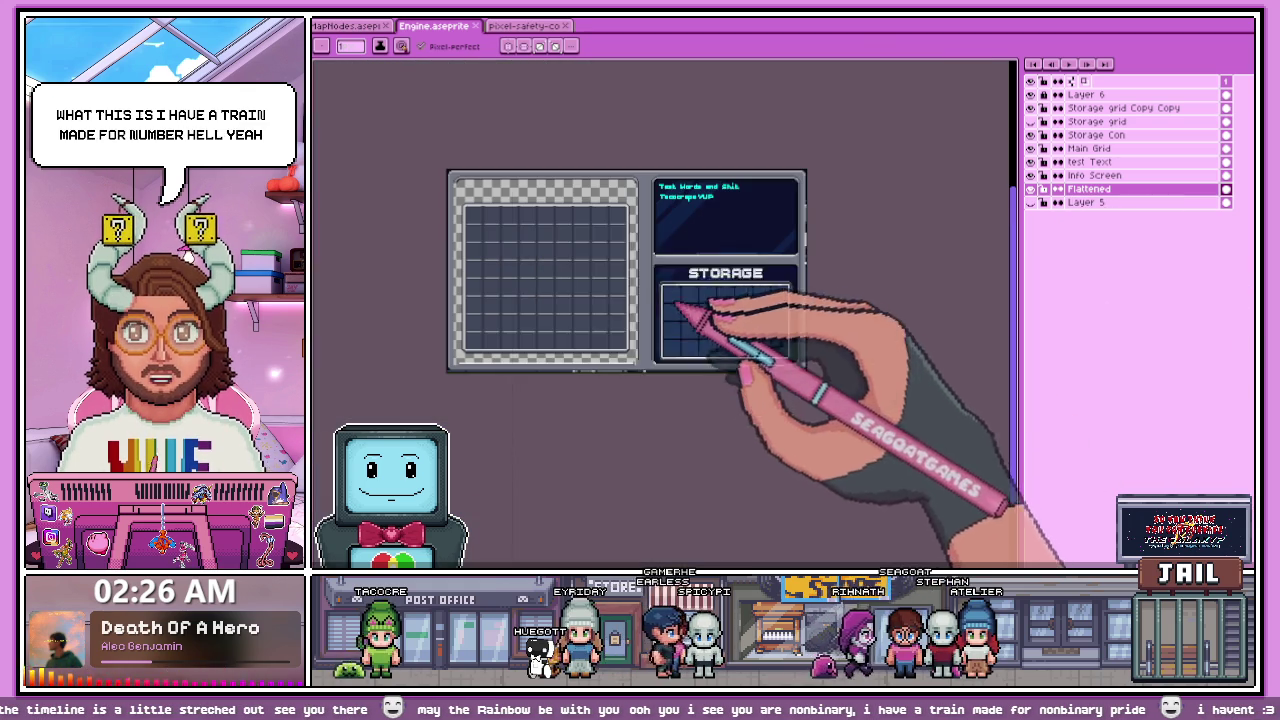
scroll(447, 258, "up", 2)
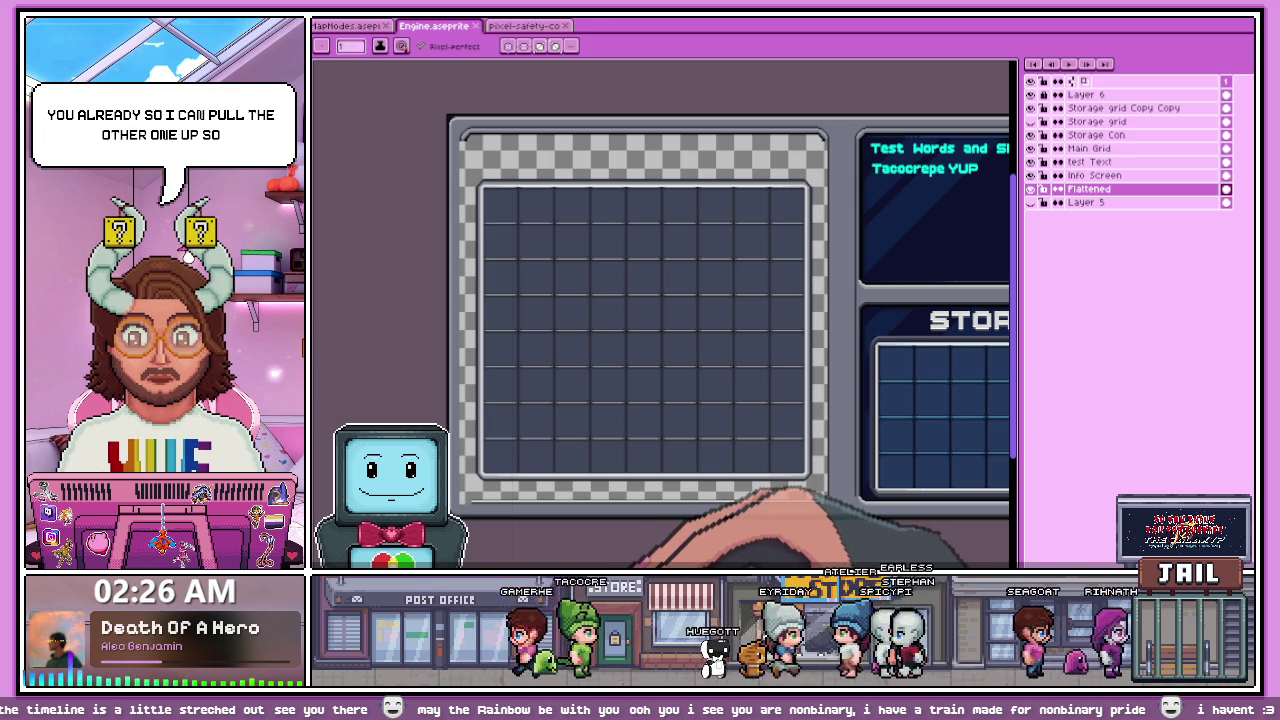
key("alt+Tab")
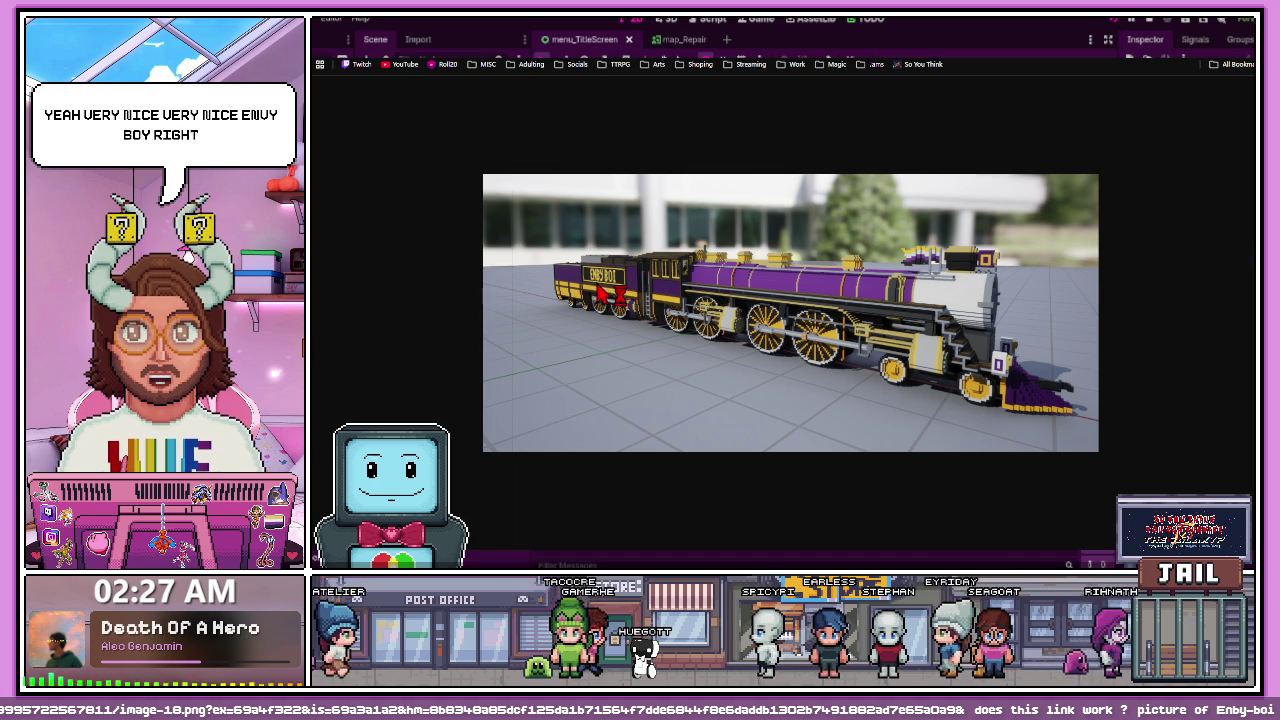
Step: Put away the train picture and return to Godot's menu_TitleScreen scene
key("alt+Tab")
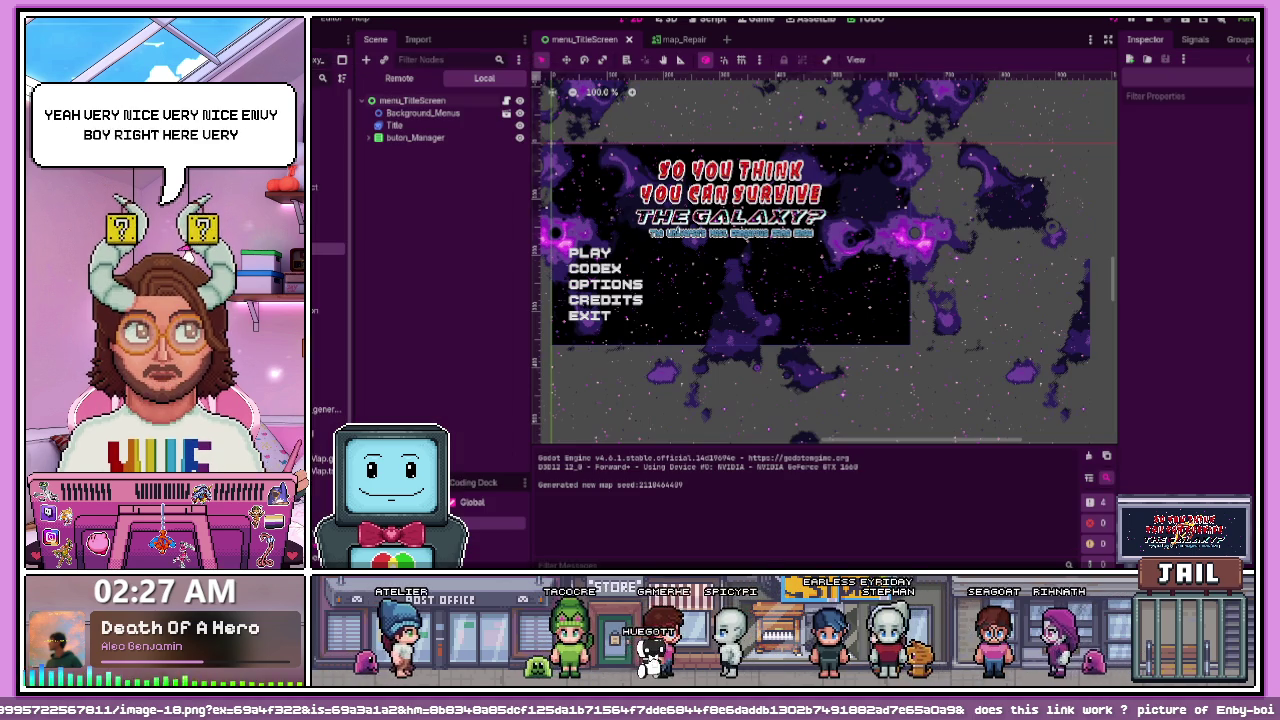
Step: Run the game to show the mission map with Extraction, Survival, Shop and Repair nodes
key("alt+Tab")
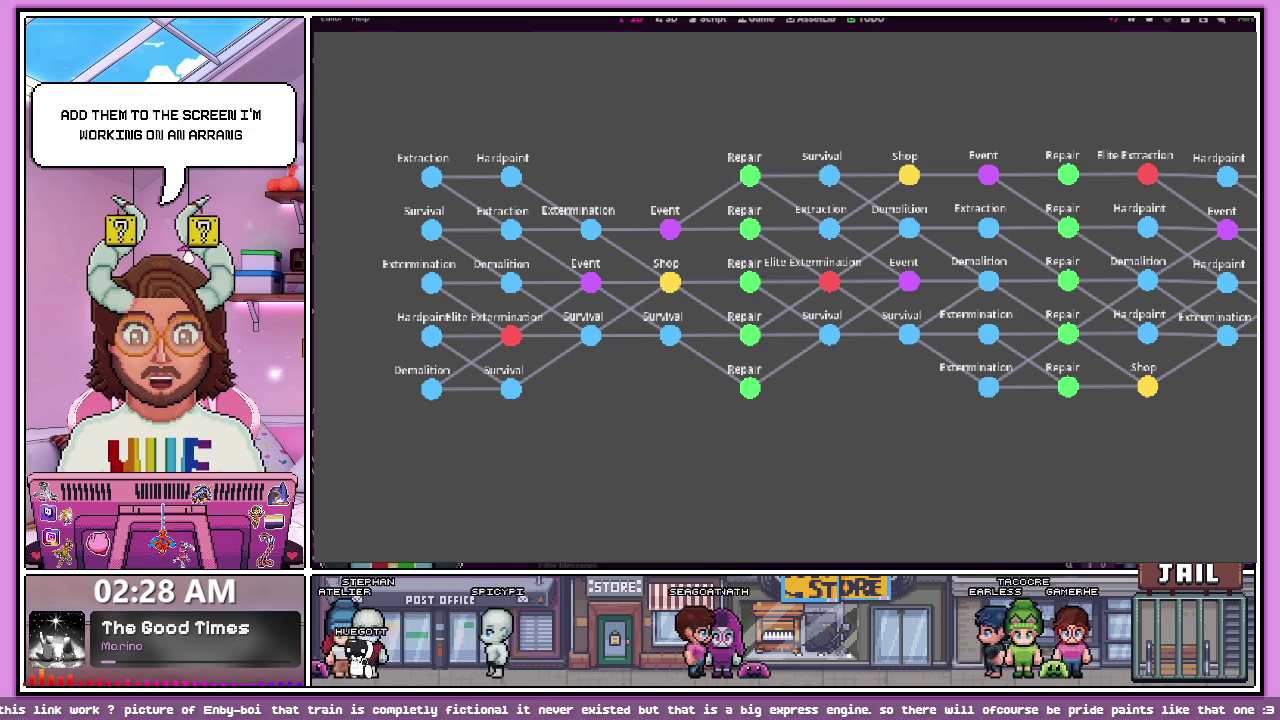
Step: Stop the game with F8 and paint a green block with an orange tip over the top-left cells
key("F8")
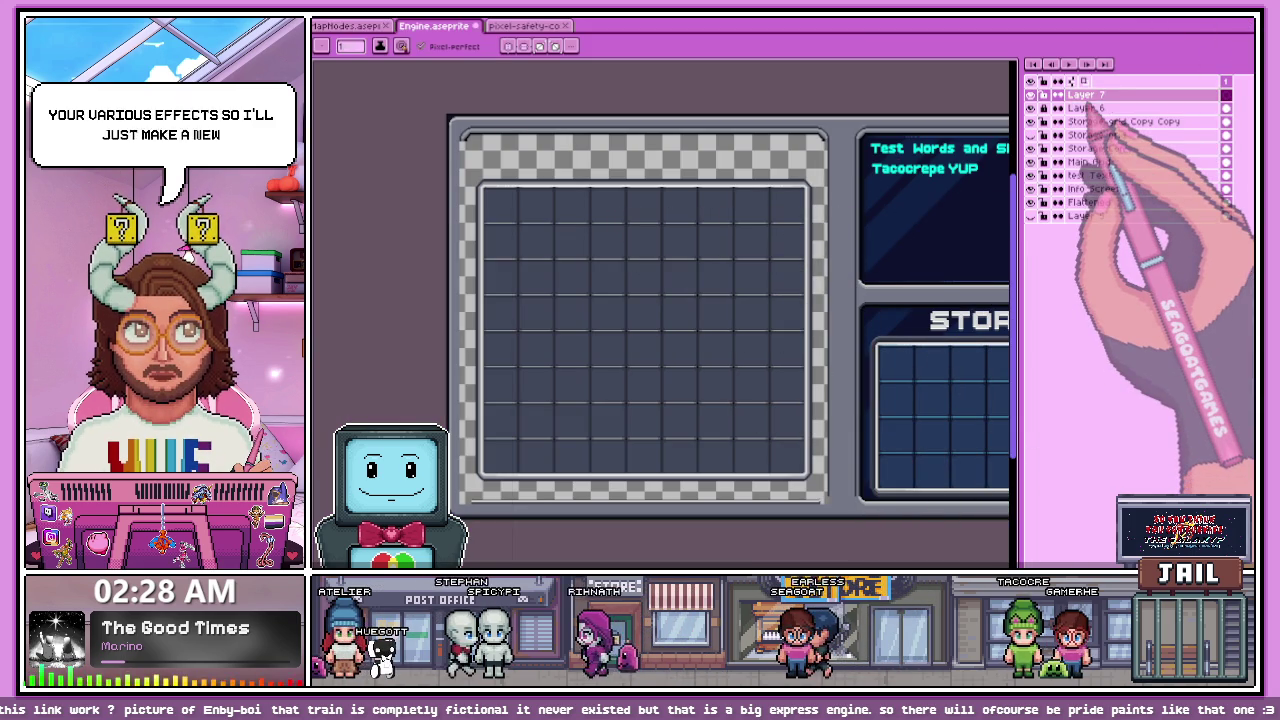
scroll(447, 193, "up", 3)
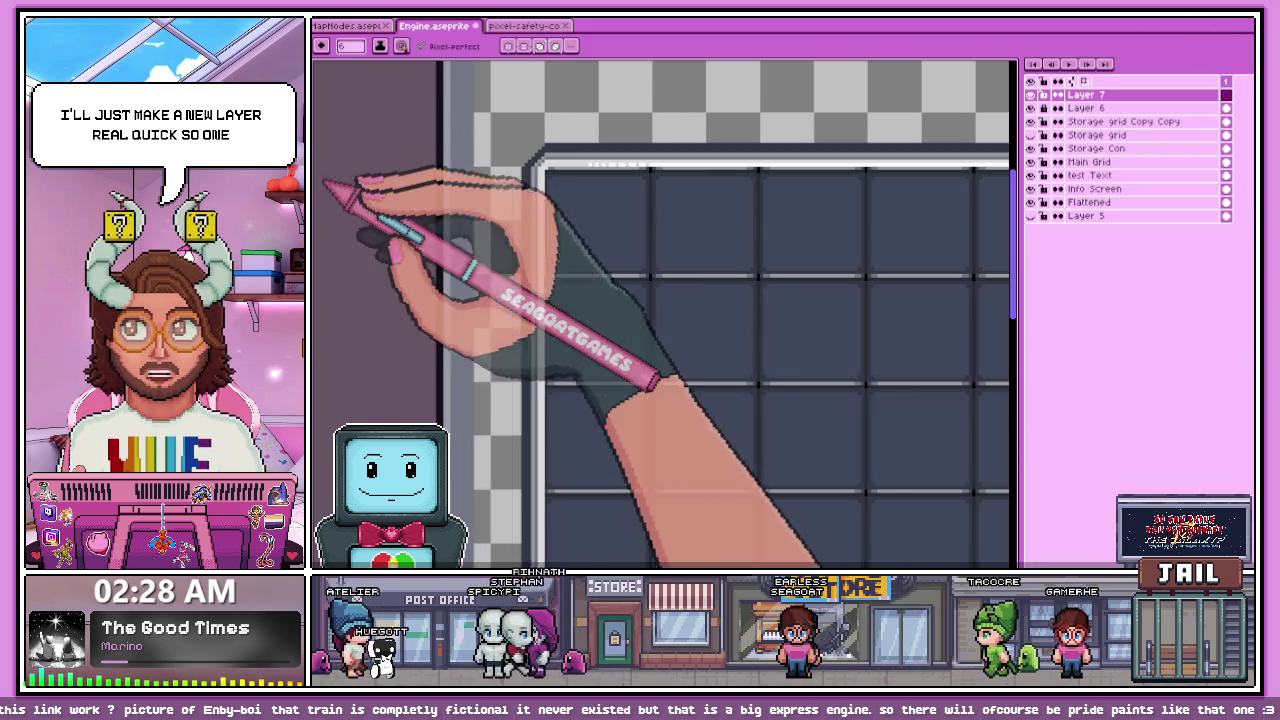
scroll(651, 237, "up", 2)
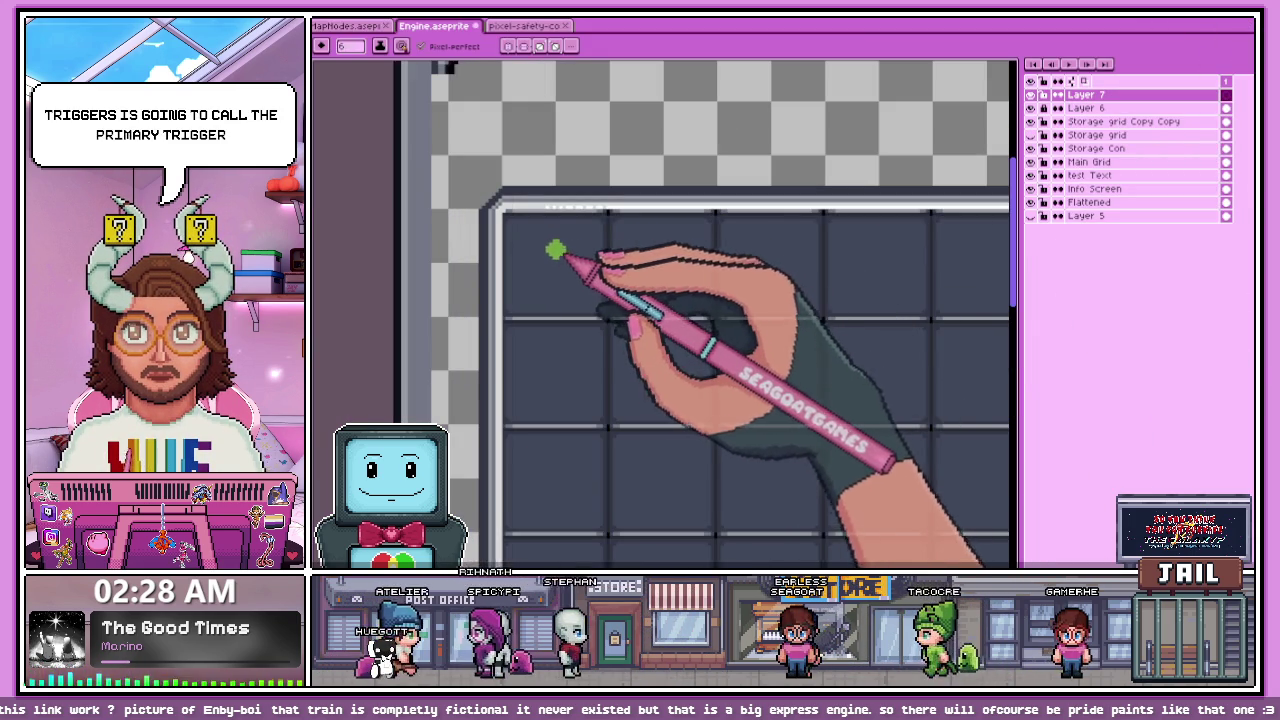
mouse_move(558, 254)
left_mouse_down()
mouse_move(671, 271)
mouse_move(542, 285)
mouse_move(573, 274)
mouse_move(700, 292)
left_mouse_up()
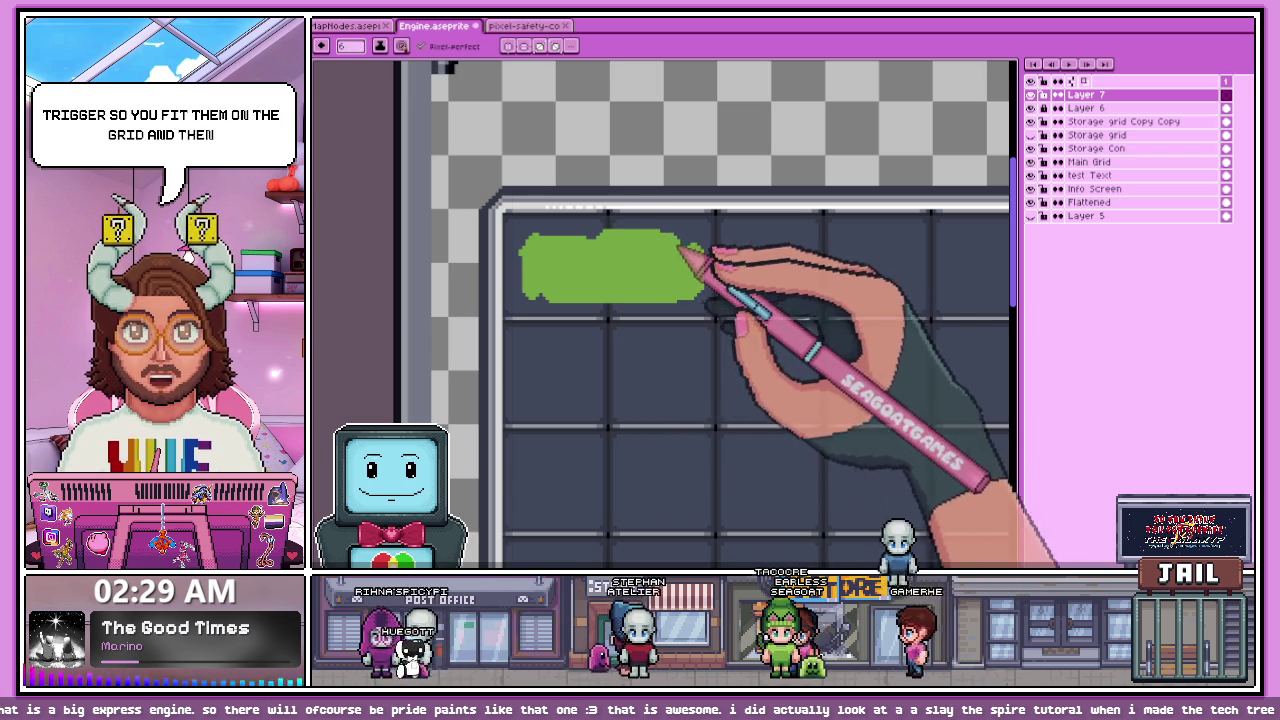
scroll(742, 273, "up", 1)
left_click_drag(700, 260, 655, 263)
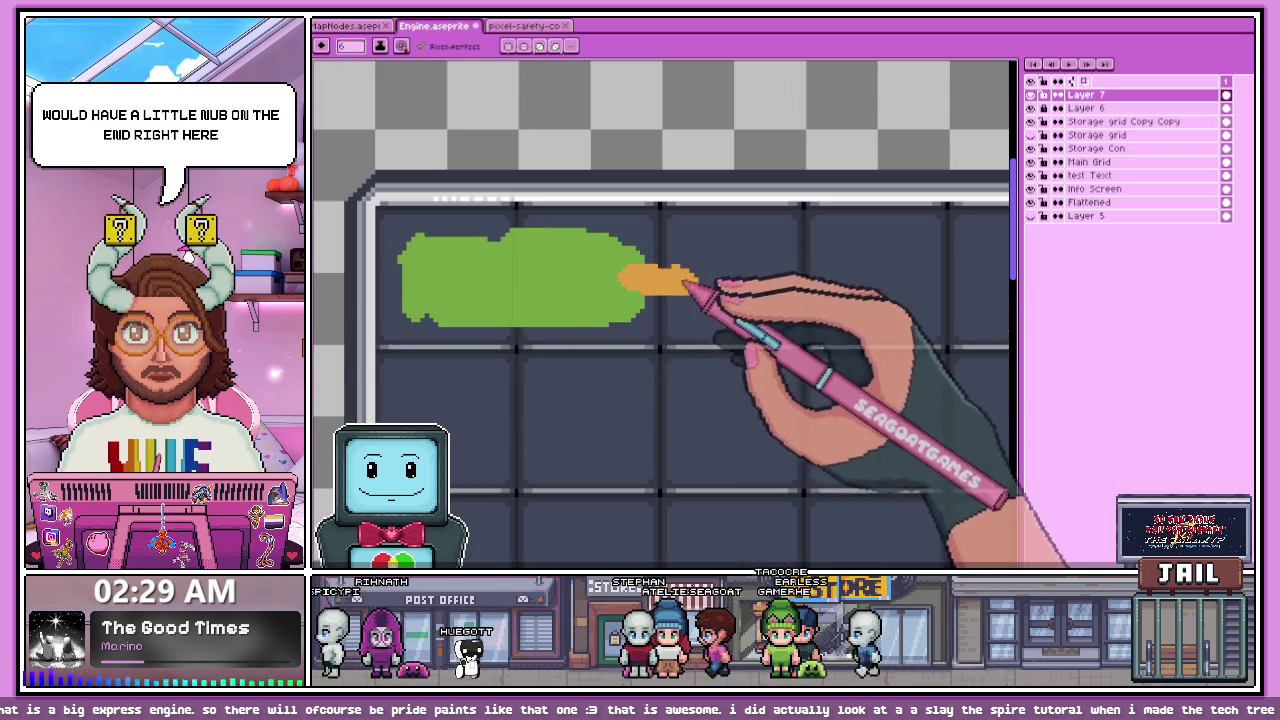
left_click(545, 321)
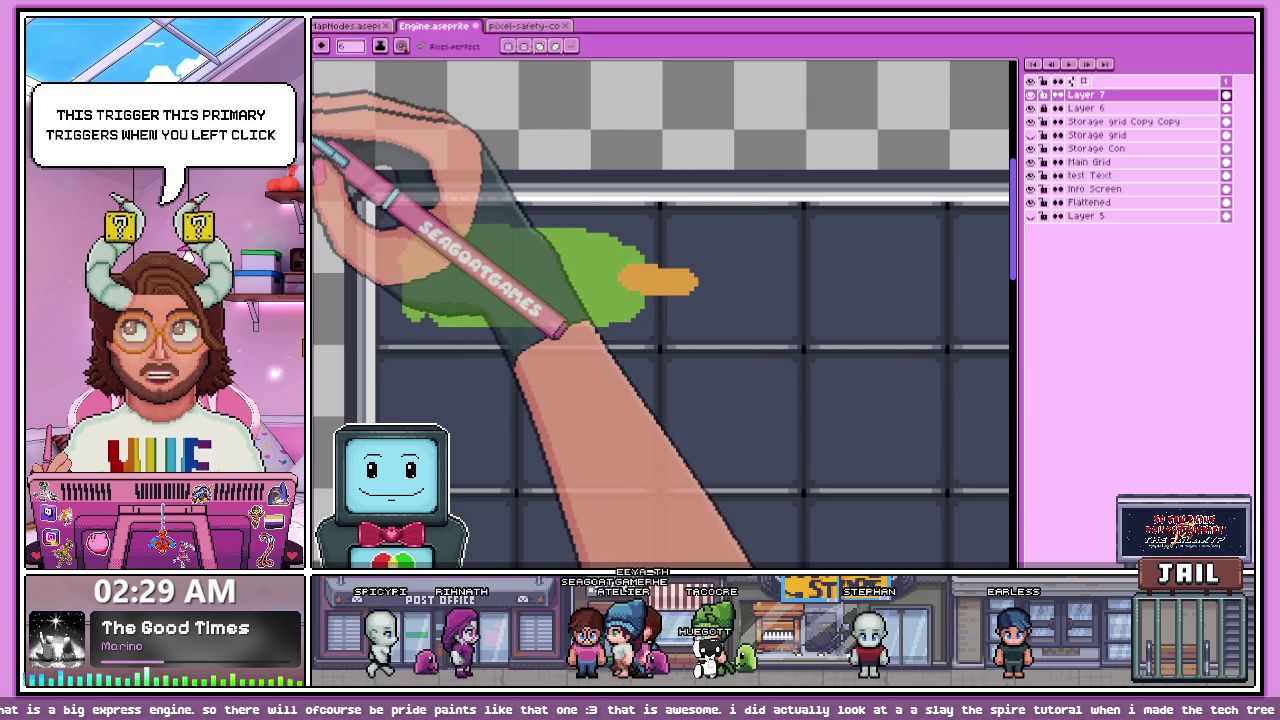
Step: Paint a solid blue bar down the grid and an orange link joining it to the green shape
scroll(541, 181, "down", 2)
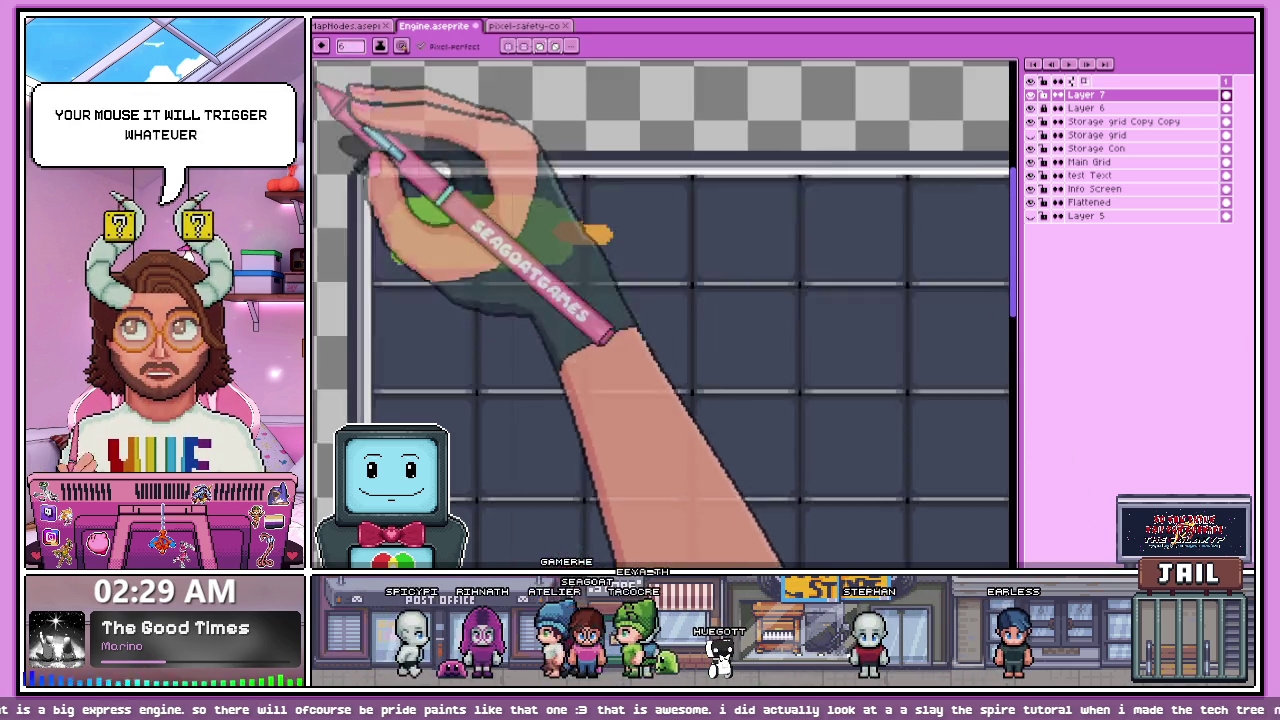
scroll(541, 181, "up", 1)
mouse_move(525, 132)
left_mouse_down()
mouse_move(603, 322)
mouse_move(623, 186)
mouse_move(551, 151)
mouse_move(585, 475)
mouse_move(597, 377)
left_mouse_up()
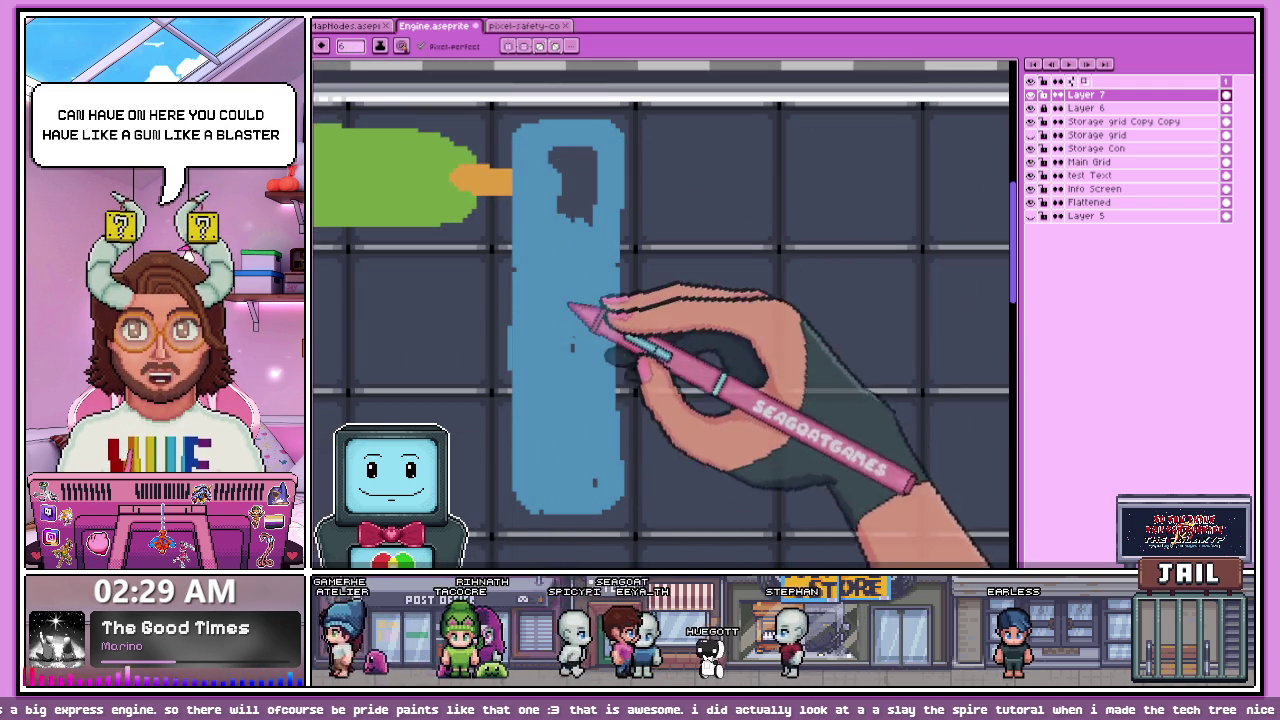
left_click_drag(569, 306, 590, 180)
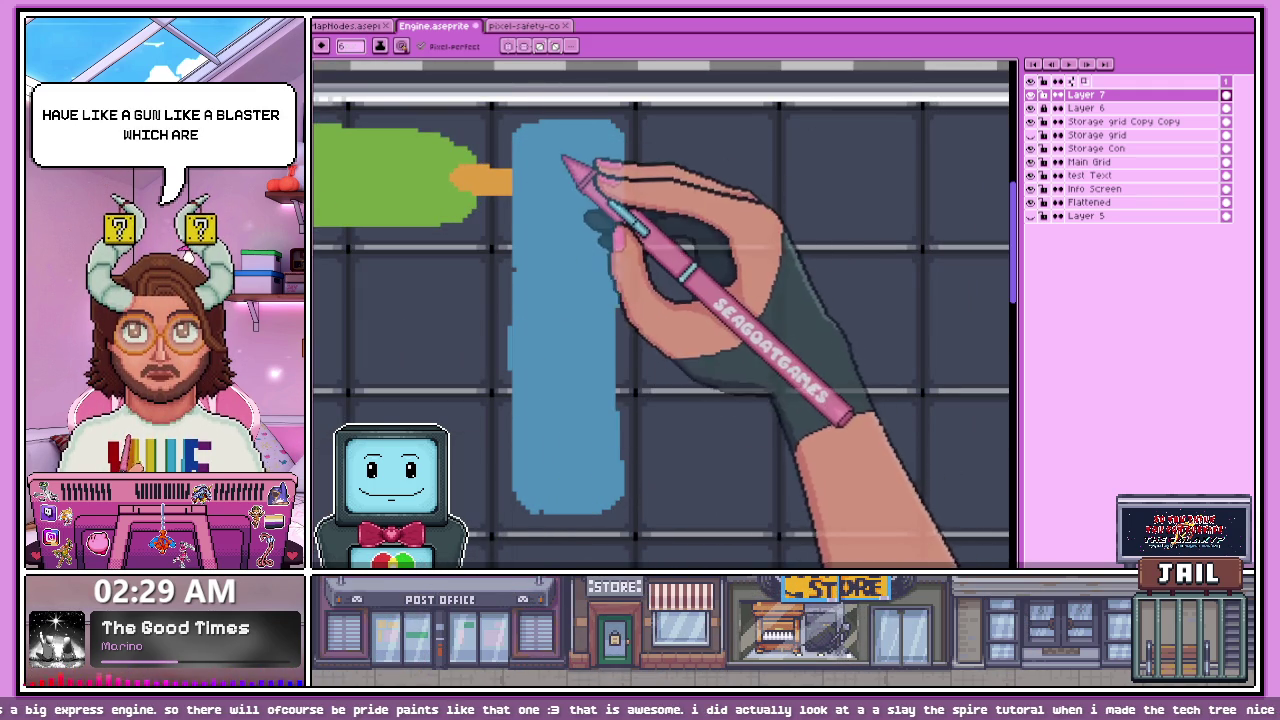
scroll(436, 192, "down", 1)
left_click_drag(446, 184, 518, 186)
Step: Start a magenta shape with a vertical stroke beside the blue bar
scroll(500, 180, "up", 1)
scroll(563, 355, "down", 2)
scroll(566, 391, "up", 1)
scroll(595, 222, "down", 2)
scroll(620, 263, "up", 2)
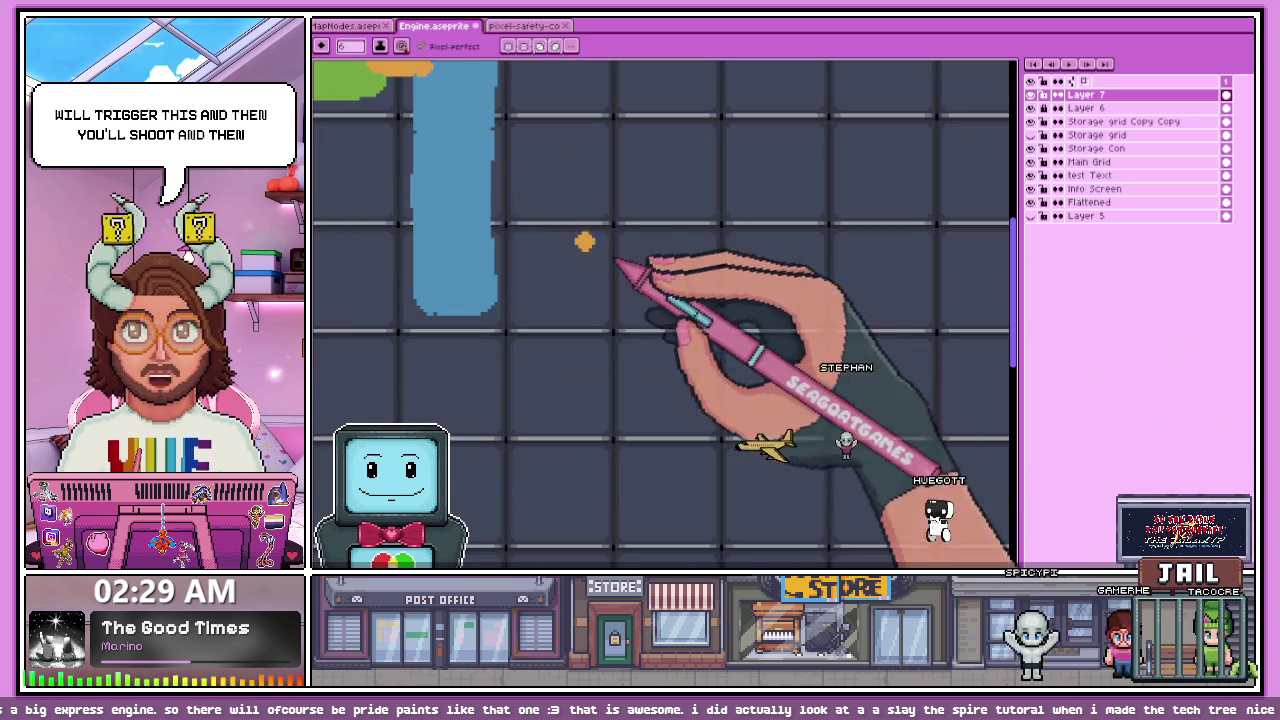
scroll(567, 258, "down", 2)
scroll(567, 258, "up", 2)
mouse_move(400, 170)
left_mouse_down()
mouse_move(400, 372)
mouse_move(447, 258)
left_mouse_up()
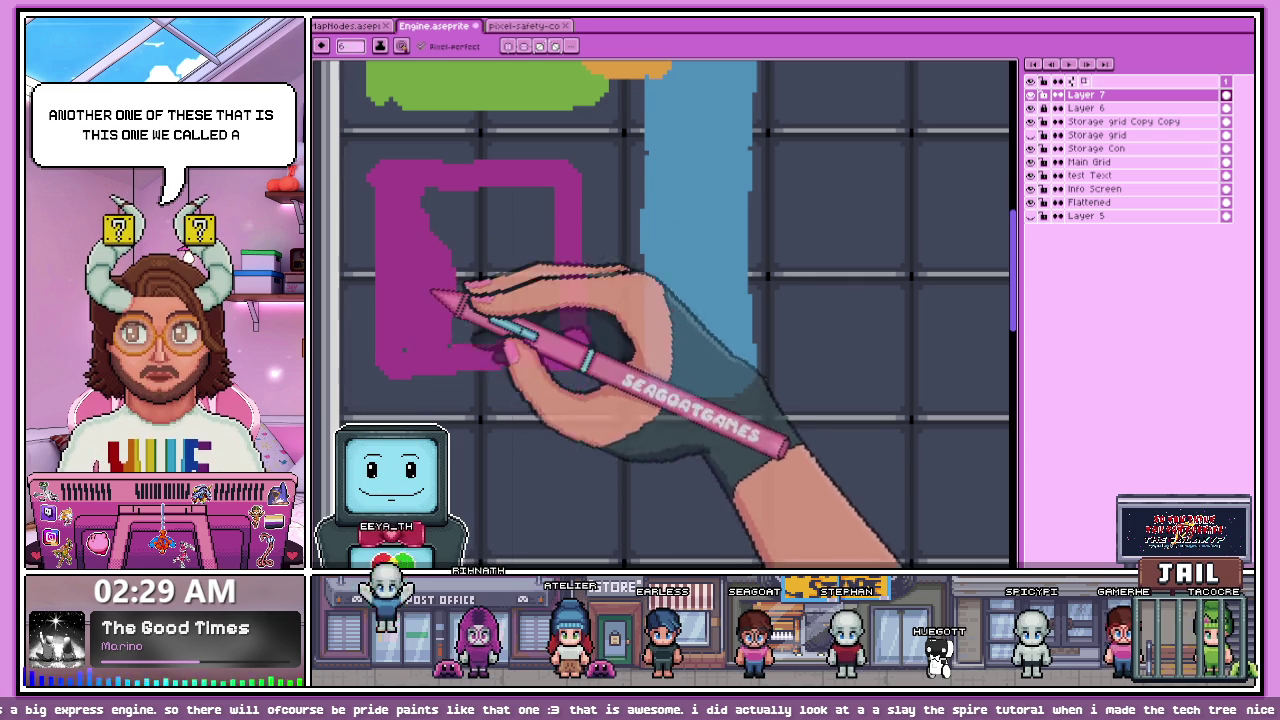
Step: Fill the magenta rectangle's interior in solid magenta
mouse_move(457, 271)
left_mouse_down()
mouse_move(486, 343)
mouse_move(571, 300)
mouse_move(550, 288)
left_mouse_up()
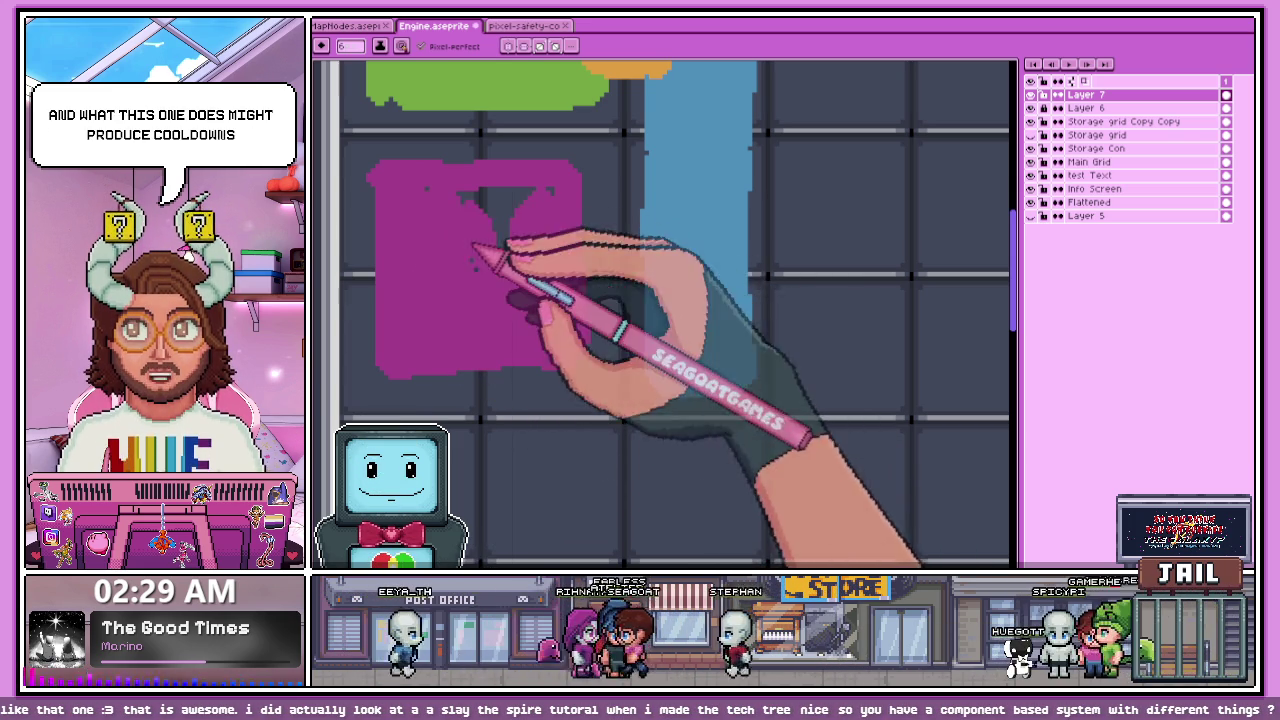
scroll(460, 213, "down", 1)
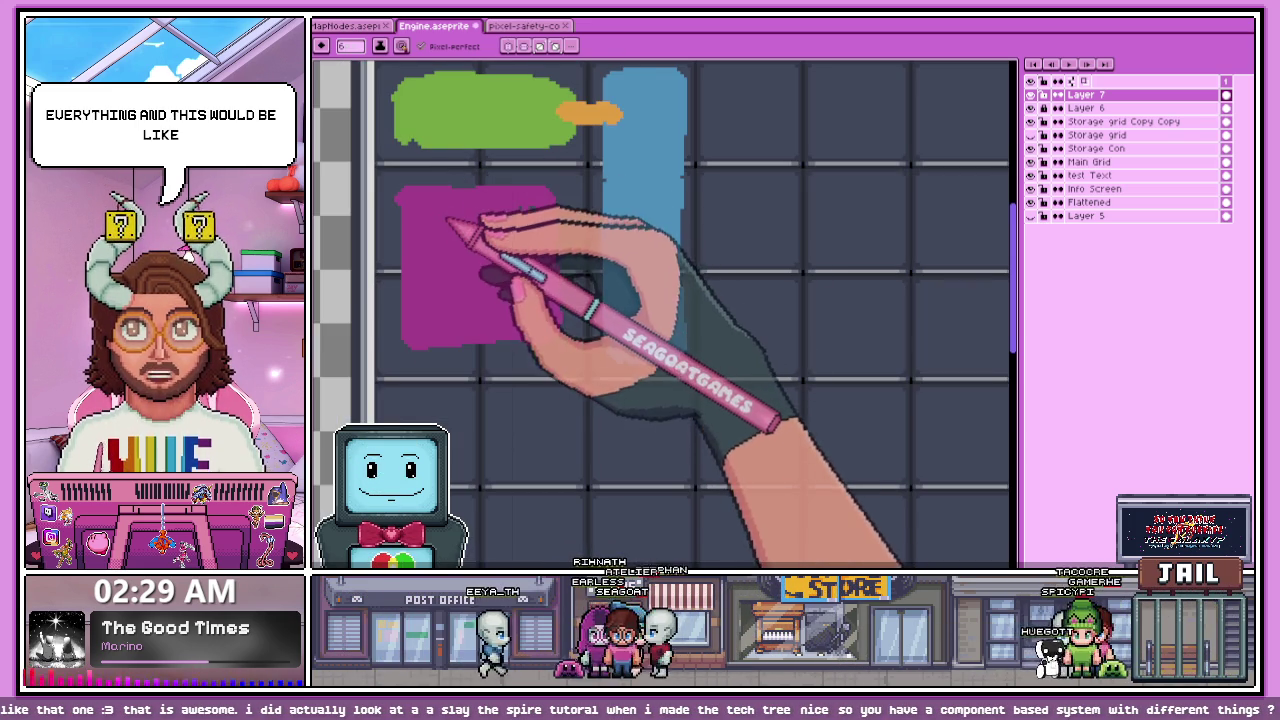
scroll(428, 128, "up", 1)
Step: Dot magenta marks on the green shape, the blue bar and the bottom grid row
left_click(422, 142)
left_click(575, 130)
left_click(691, 250)
left_click(682, 396)
scroll(689, 367, "down", 1)
left_click(519, 528)
left_click(623, 530)
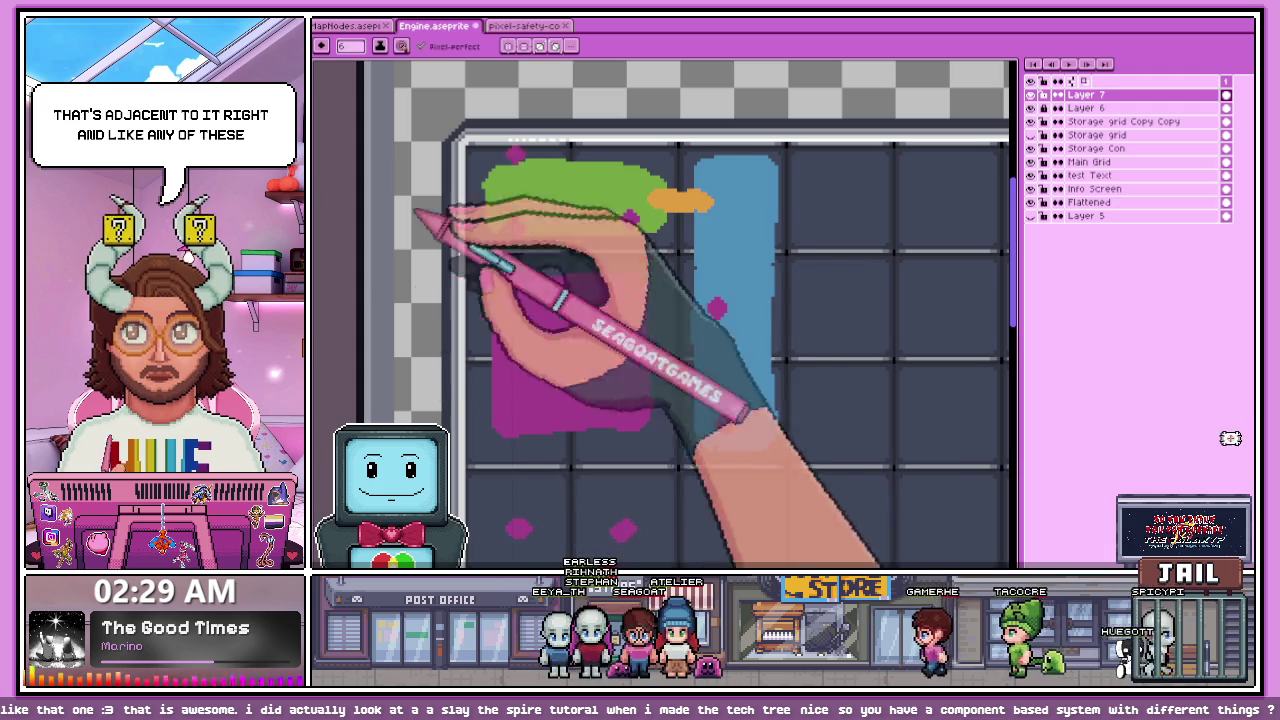
left_click(585, 467)
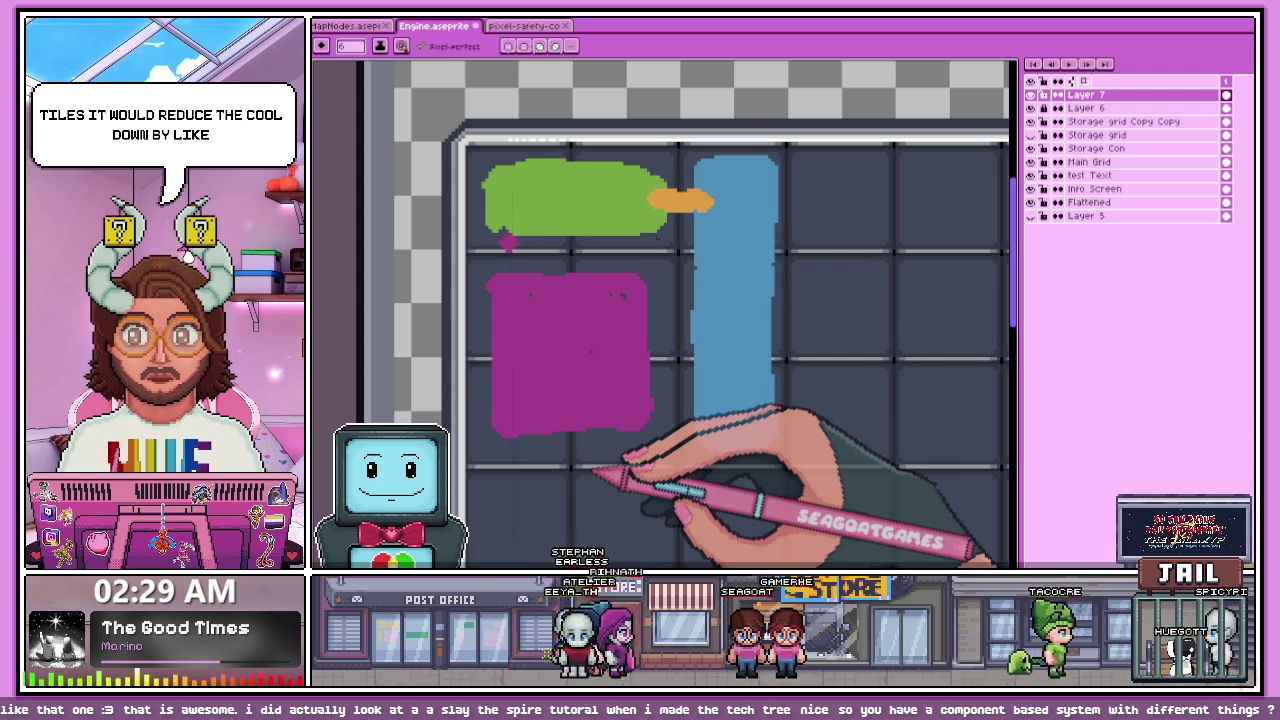
Step: Paint an orange blob beside the blue column
scroll(763, 343, "down", 2)
scroll(440, 272, "up", 1)
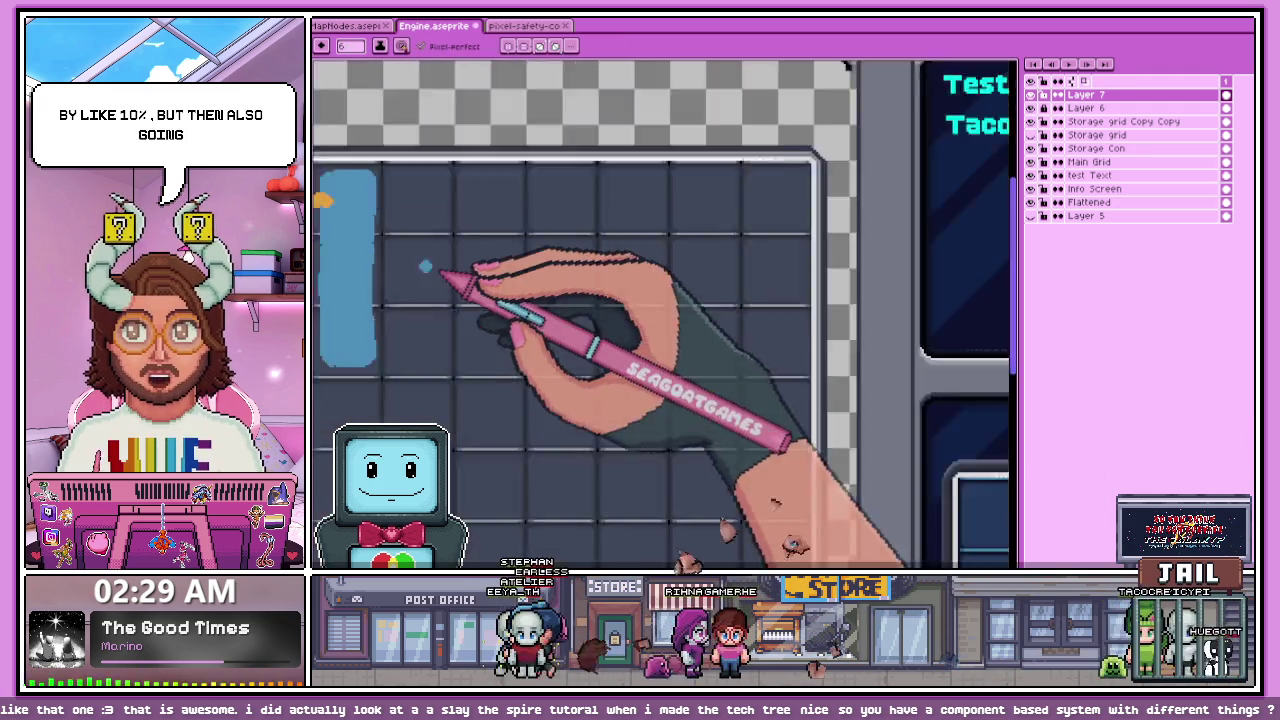
scroll(425, 270, "up", 1)
scroll(430, 336, "up", 1)
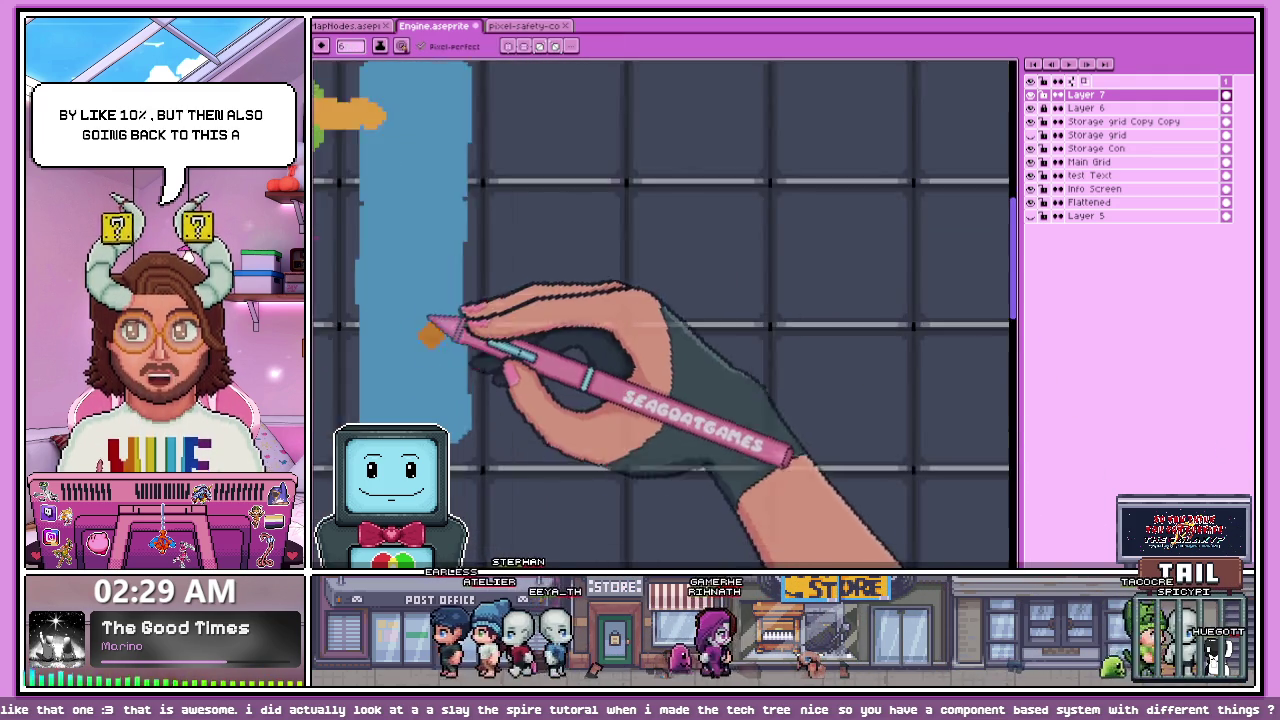
scroll(432, 336, "up", 1)
left_click_drag(380, 471, 460, 471)
scroll(440, 400, "down", 1)
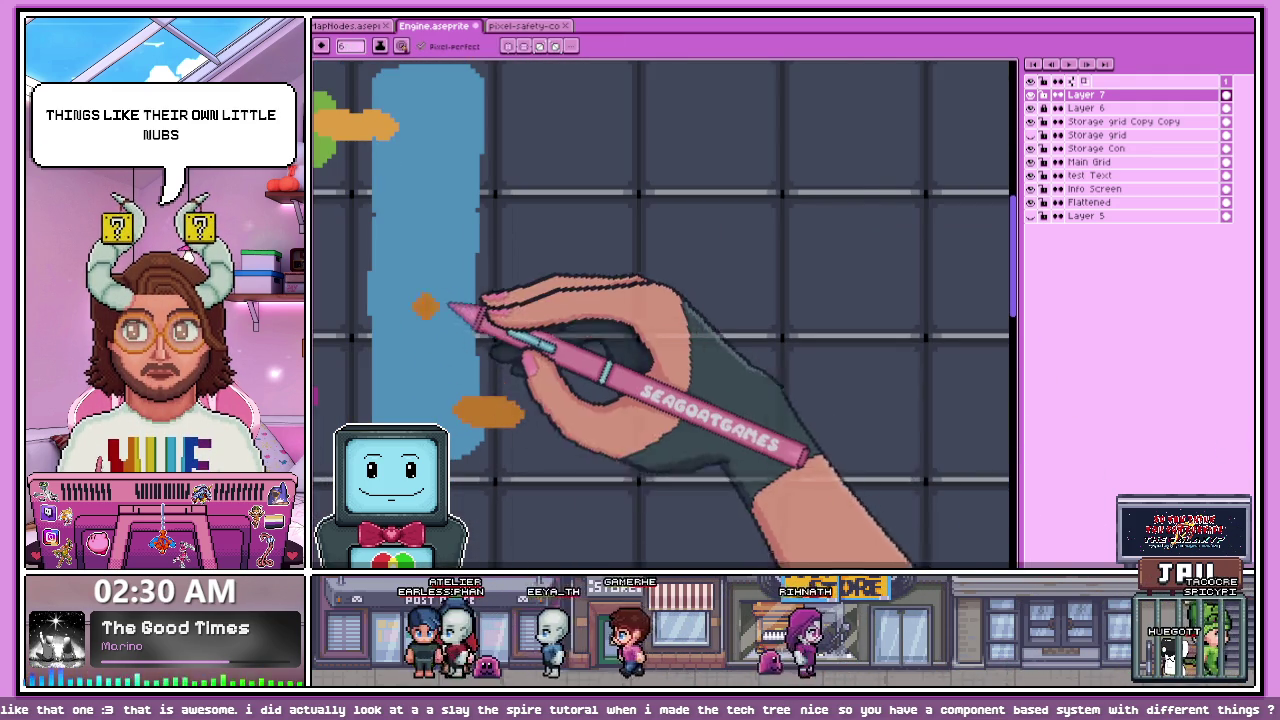
scroll(425, 306, "up", 1)
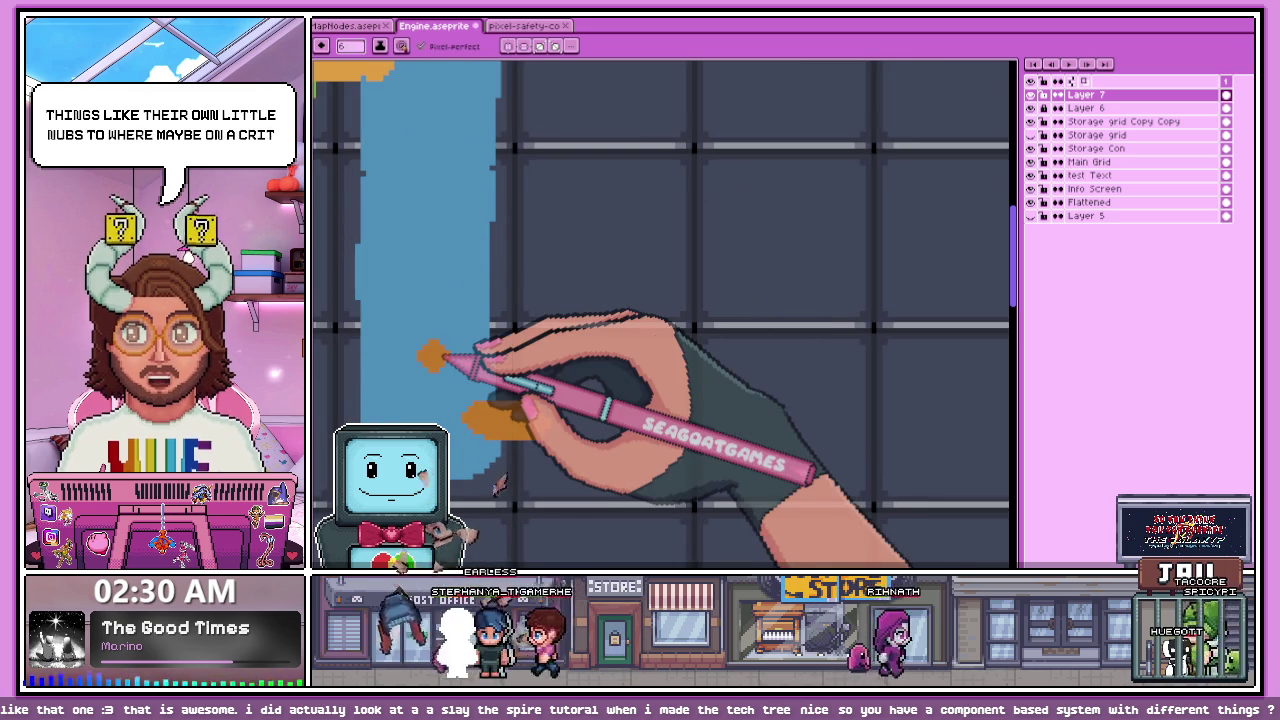
Step: With a 1 px brush, draw an orange arc and short stroke by the blue column
scroll(500, 320, "down", 1)
scroll(486, 331, "up", 1)
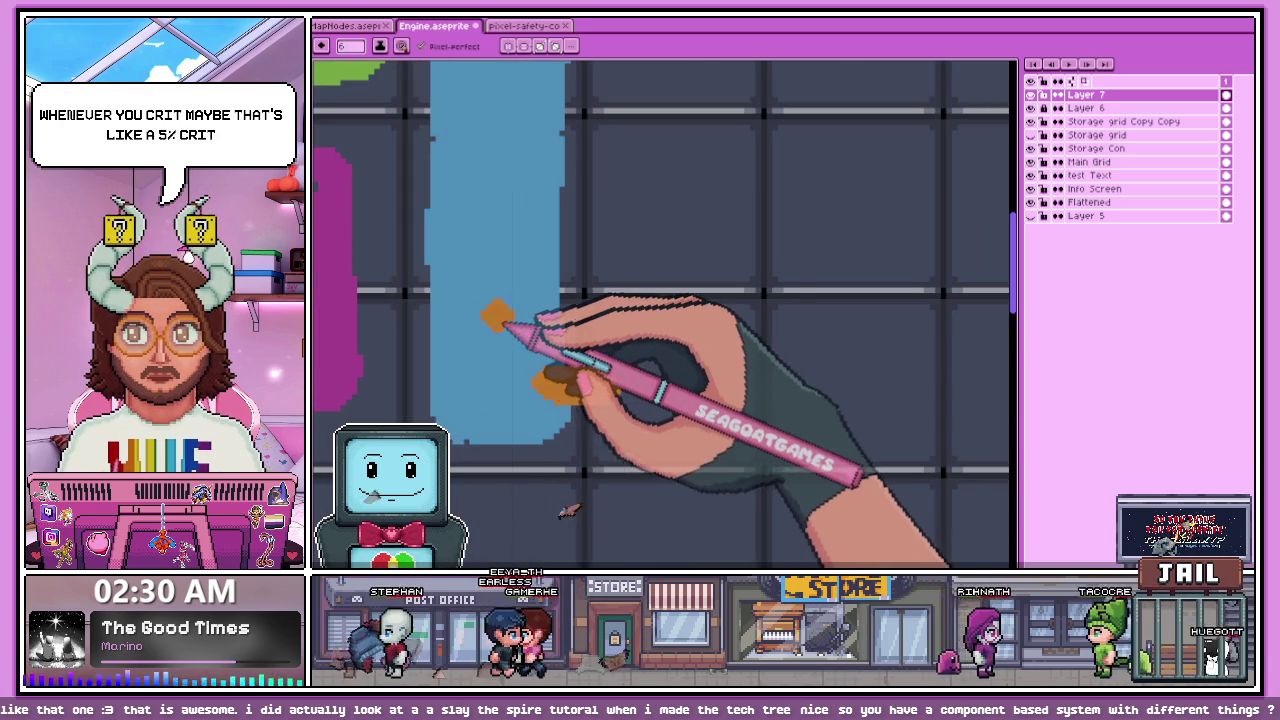
key("minus")
key("minus")
key("minus")
mouse_move(494, 334)
left_mouse_down()
mouse_move(494, 394)
mouse_move(604, 392)
left_mouse_up()
scroll(650, 365, "down", 2)
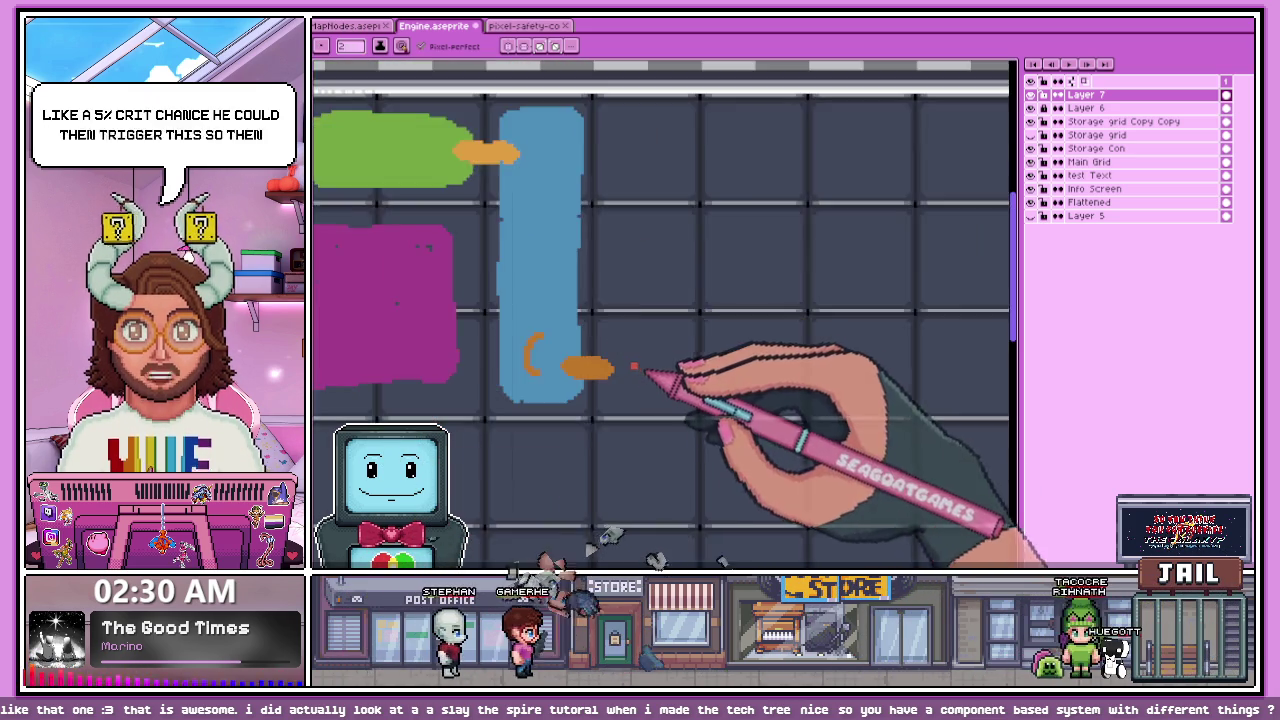
Step: Close the red line into a rough rectangle and scribble it full of red
scroll(600, 357, "down", 1)
scroll(615, 330, "up", 1)
mouse_move(617, 465)
left_mouse_down()
mouse_move(766, 371)
mouse_move(617, 326)
left_mouse_up()
mouse_move(665, 382)
left_mouse_down()
mouse_move(632, 434)
mouse_move(715, 425)
left_mouse_up()
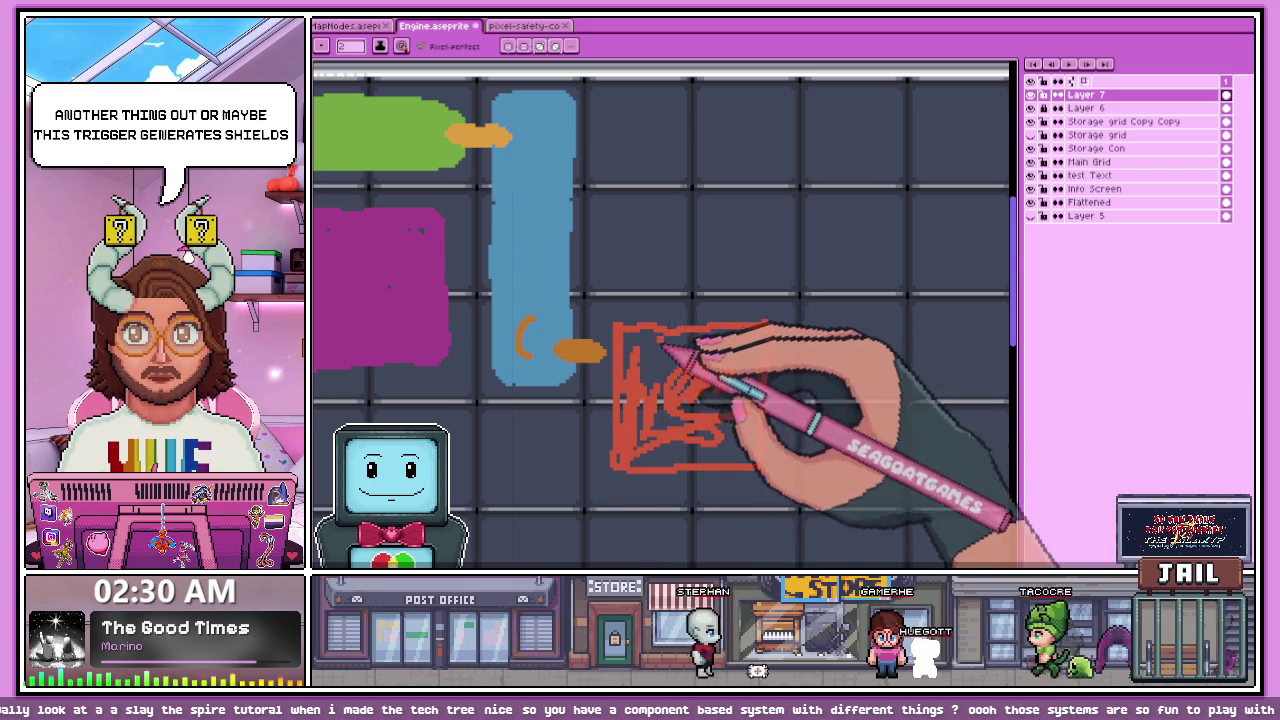
scroll(653, 372, "up", 1)
mouse_move(670, 485)
left_mouse_down()
mouse_move(760, 430)
mouse_move(645, 365)
mouse_move(645, 470)
left_mouse_up()
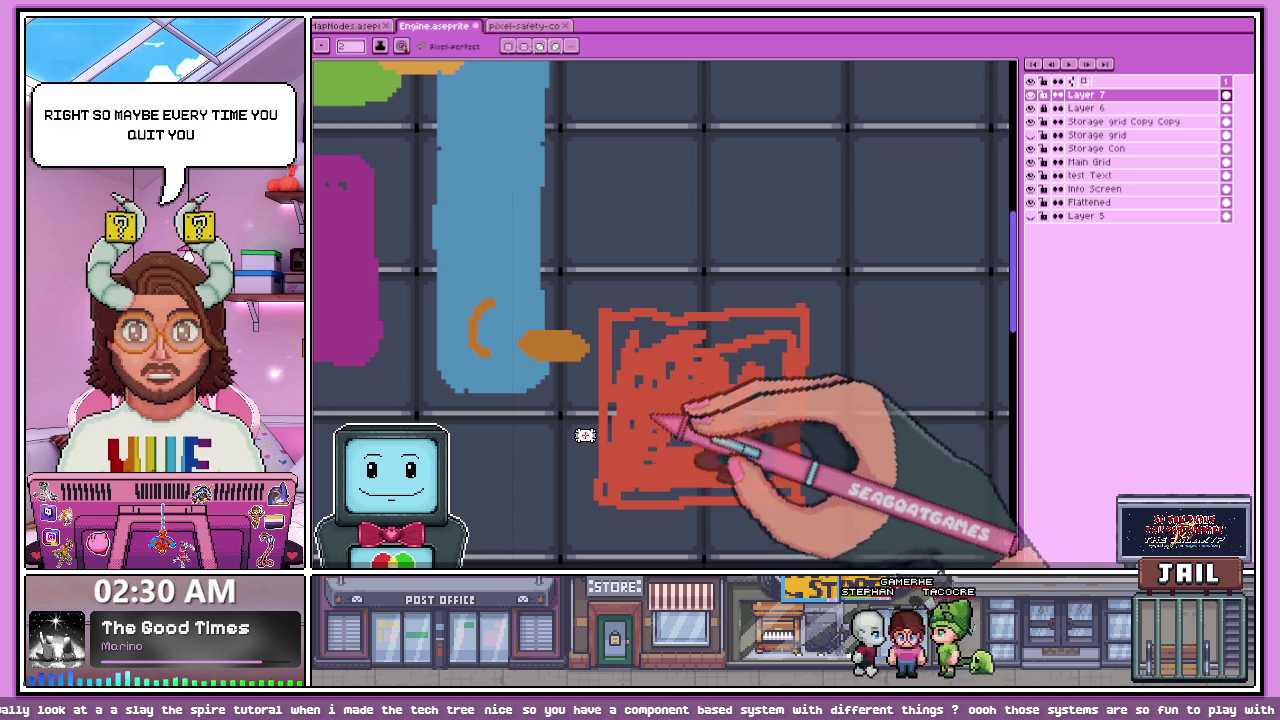
left_click_drag(645, 495, 705, 340)
Step: Outline a red square above the filled one
scroll(660, 370, "down", 1)
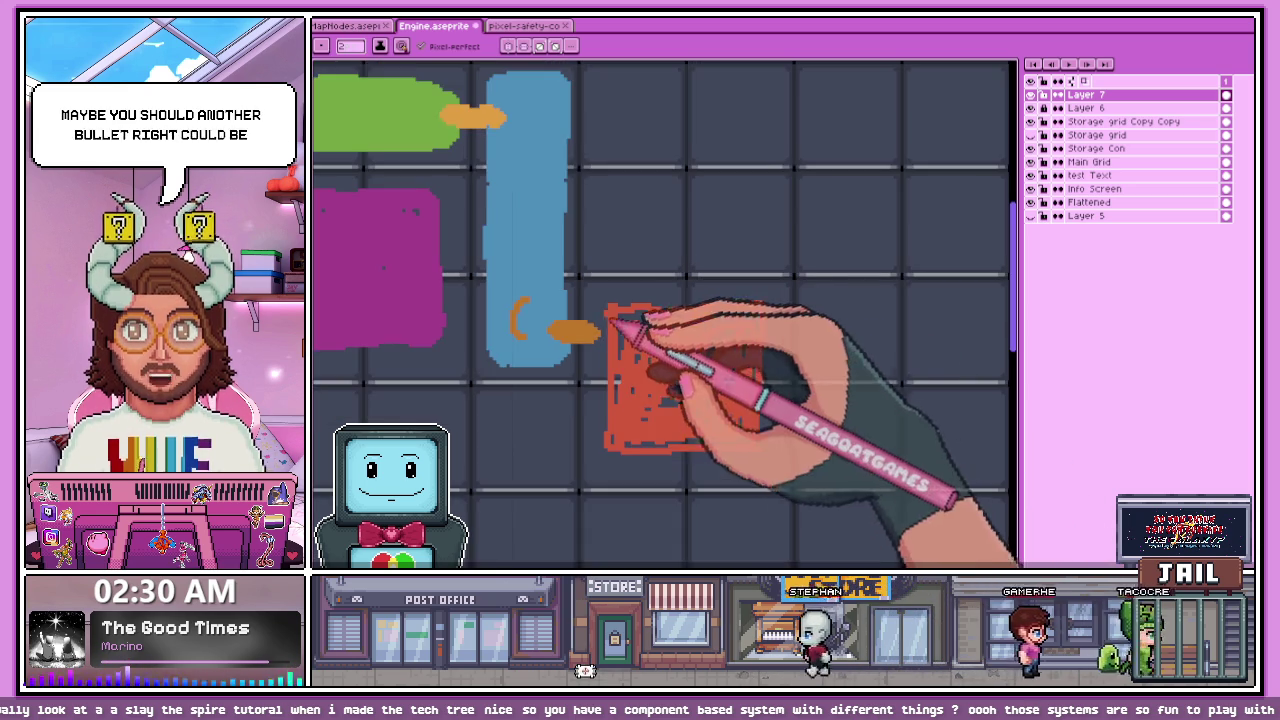
scroll(640, 385, "down", 2)
scroll(620, 400, "up", 1)
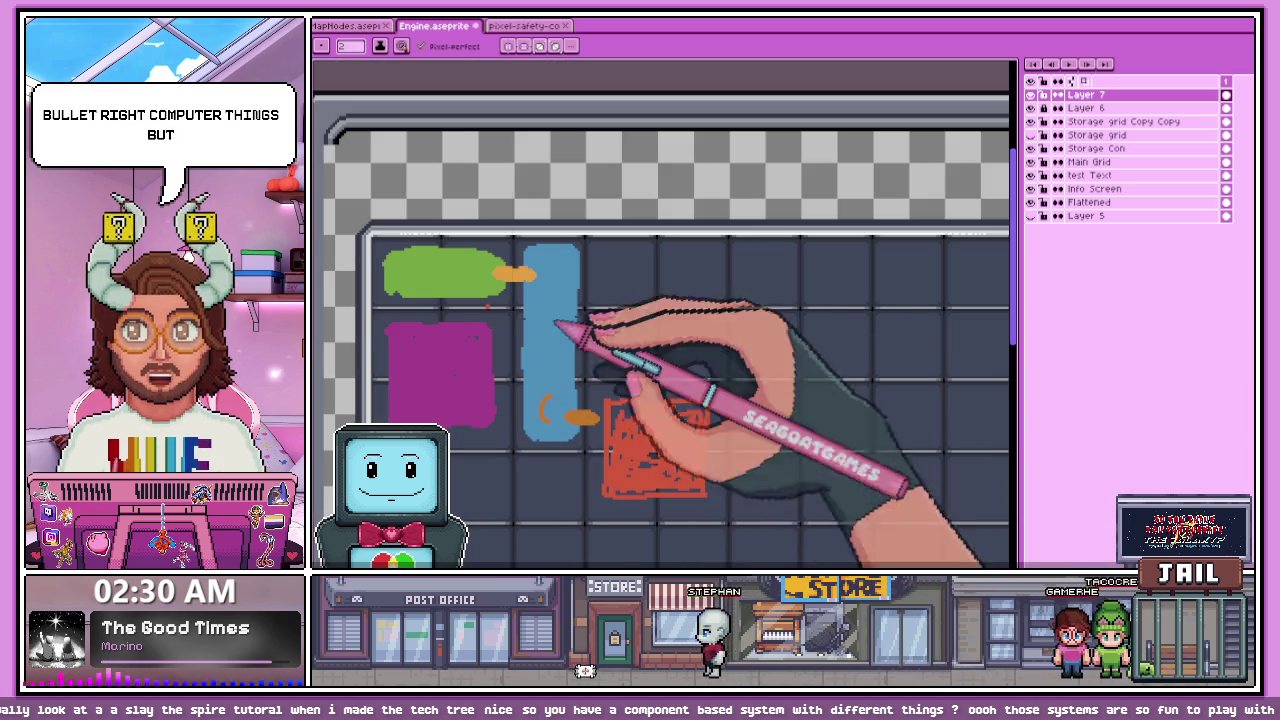
scroll(620, 300, "up", 2)
left_click_drag(605, 230, 608, 232)
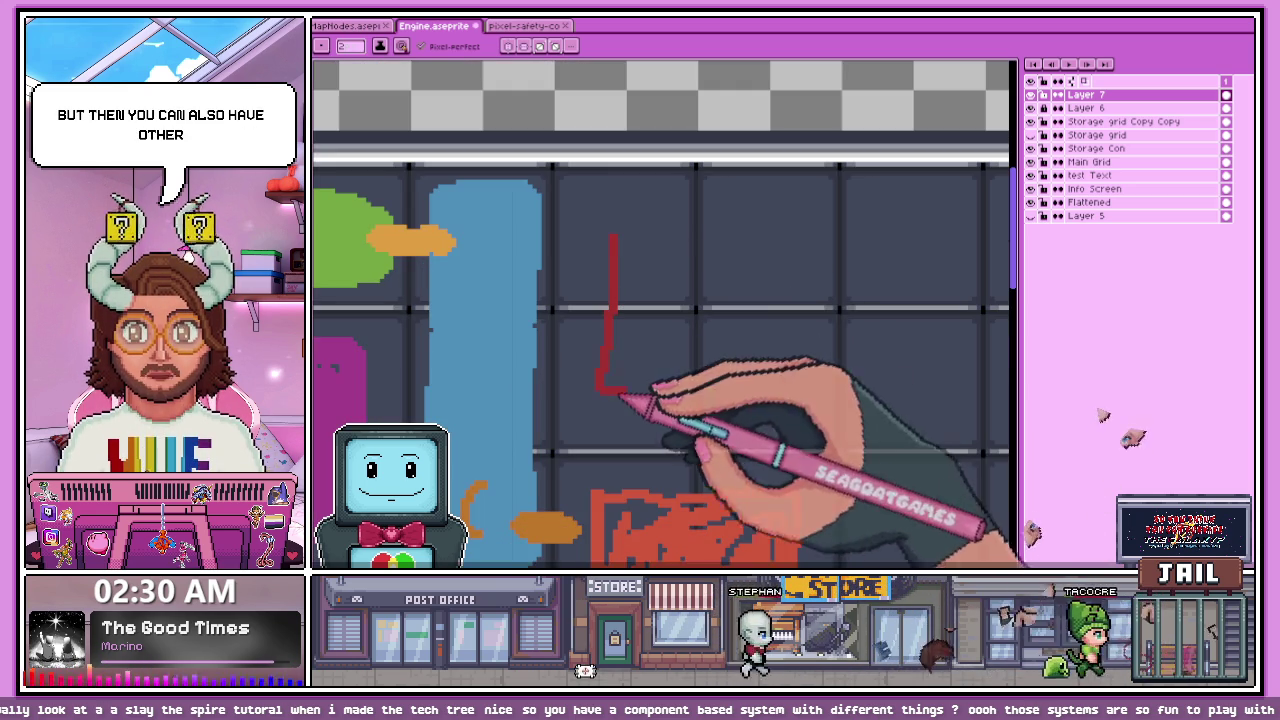
Step: Scribble more red fill into the lower red square
scroll(615, 250, "down", 1)
scroll(502, 325, "down", 1)
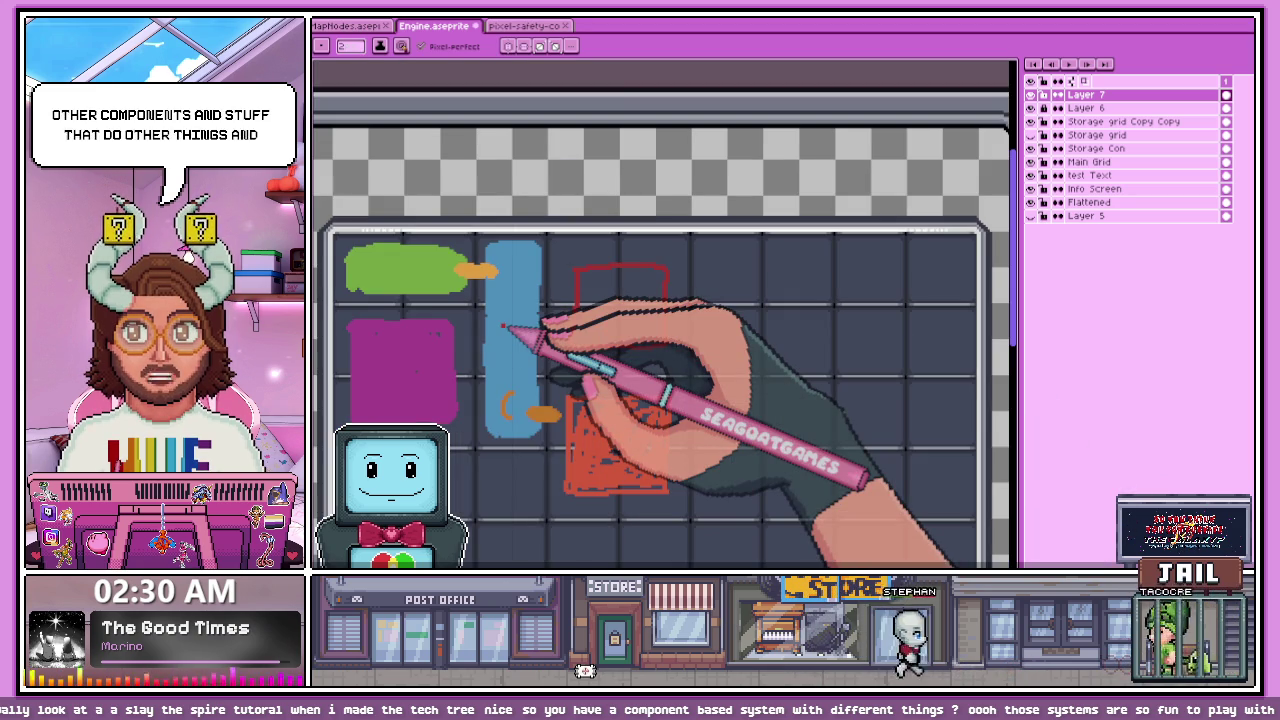
scroll(510, 370, "down", 2)
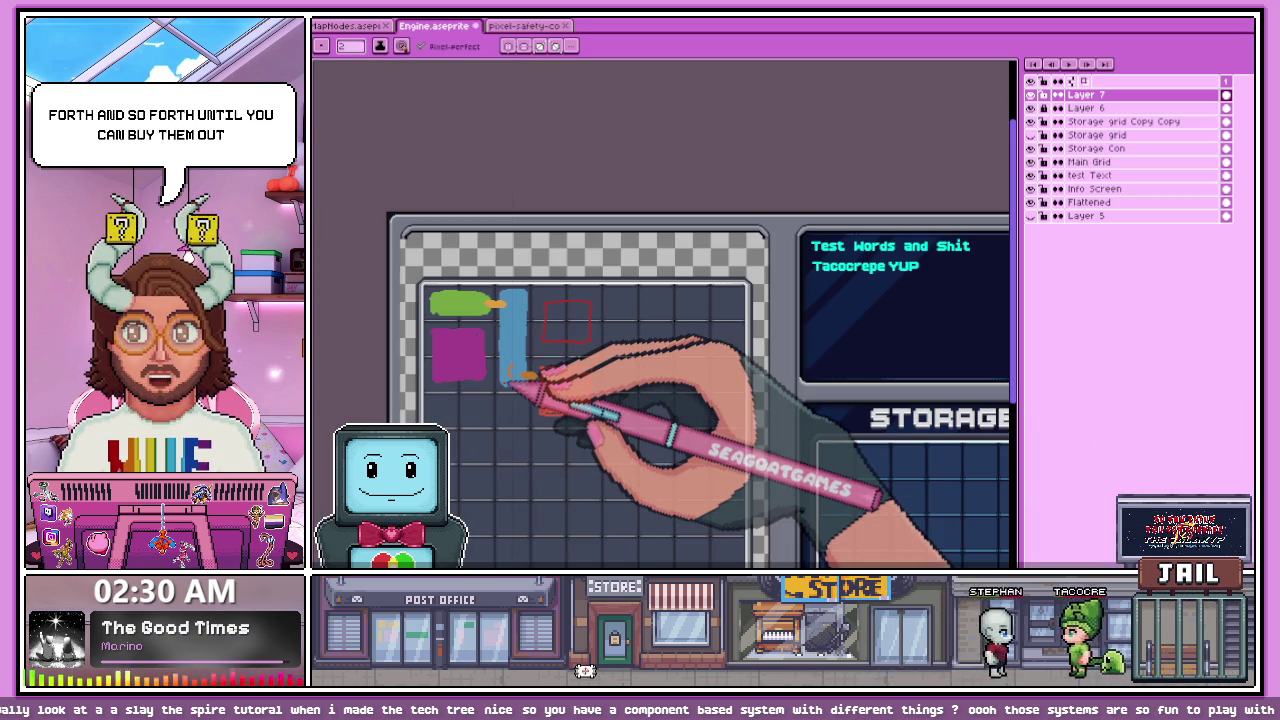
left_click_drag(542, 372, 588, 412)
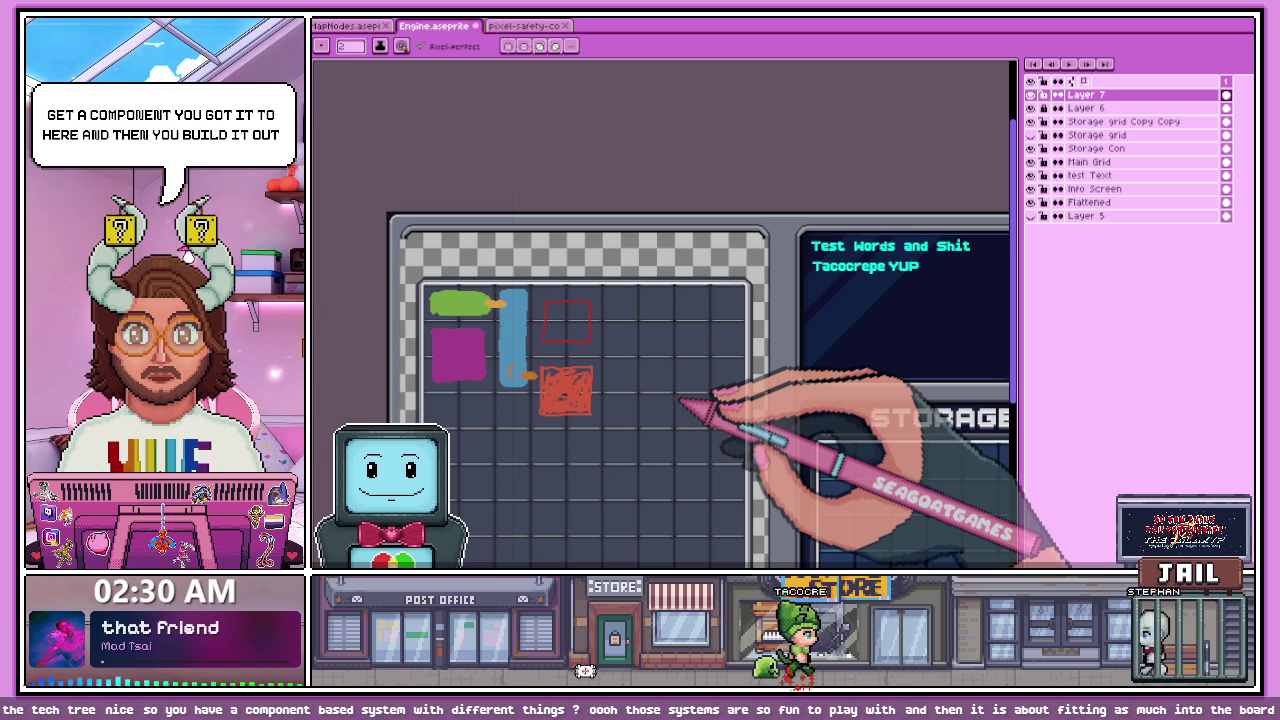
scroll(481, 459, "down", 2)
scroll(481, 459, "up", 2)
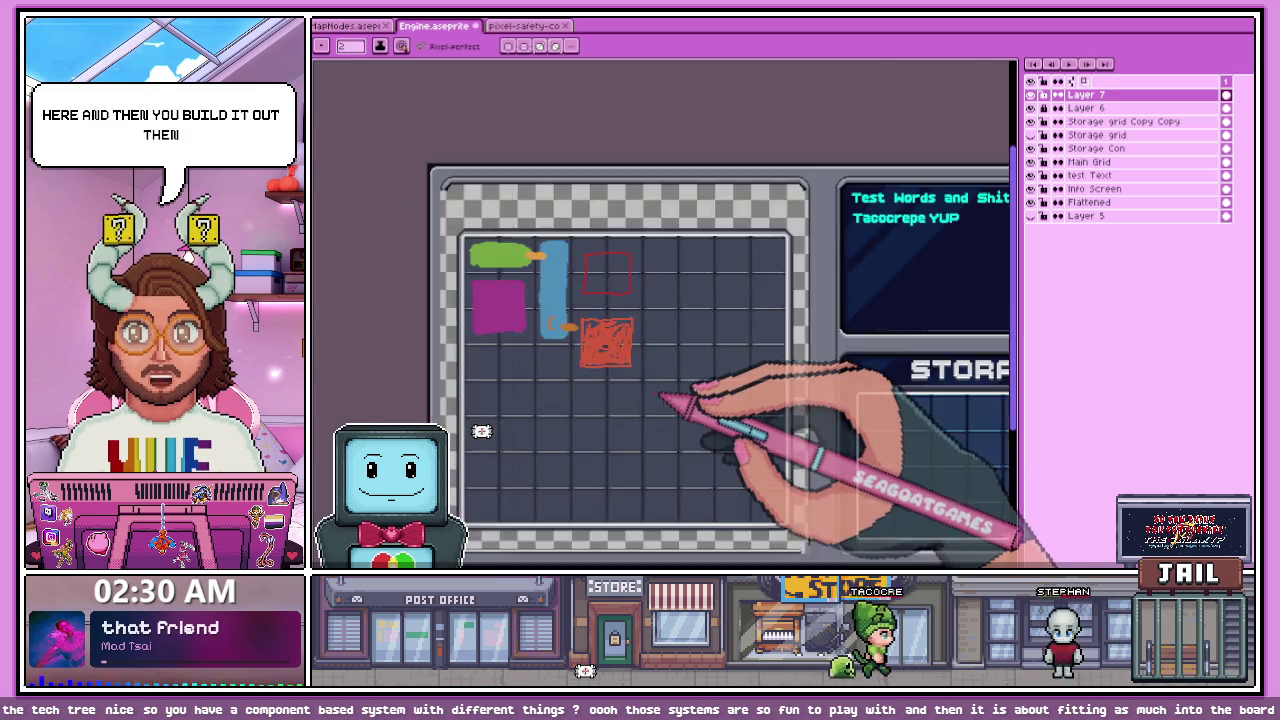
scroll(481, 459, "up", 2)
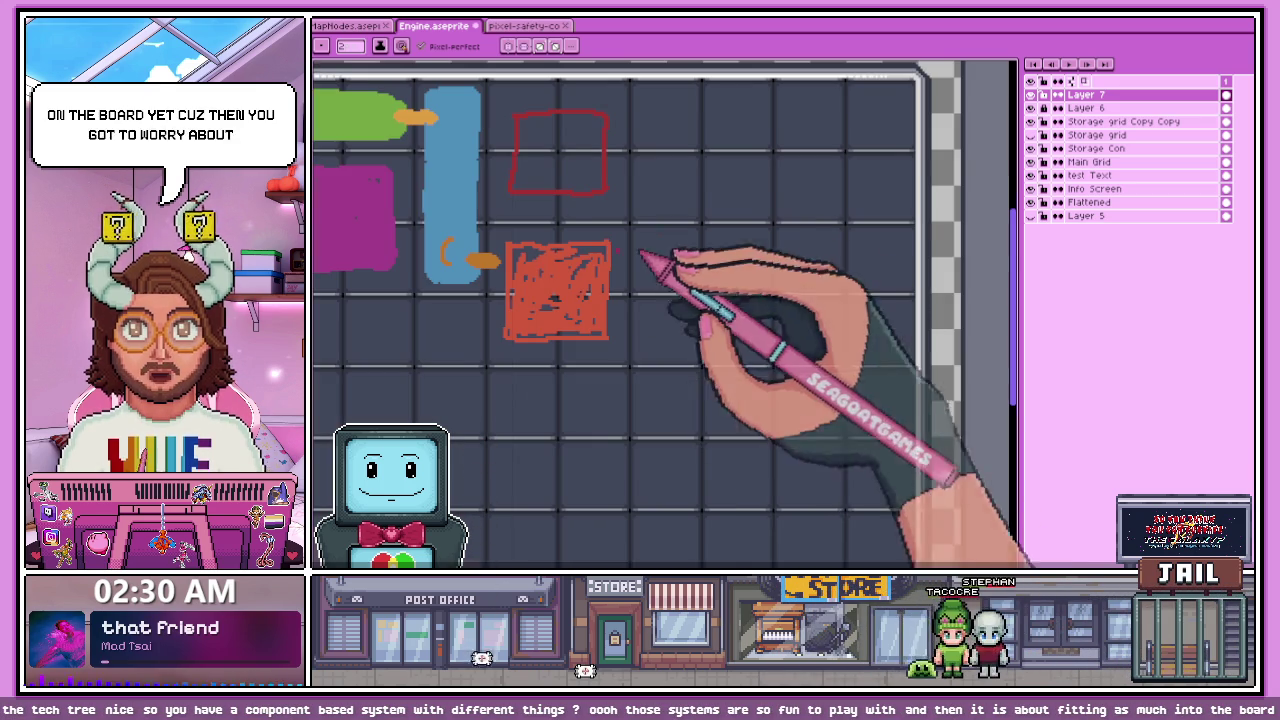
scroll(620, 265, "down", 2)
scroll(571, 277, "up", 2)
Step: Fill the upper square outline densely with red pencil strokes
mouse_move(561, 275)
left_mouse_down()
mouse_move(557, 352)
mouse_move(586, 490)
mouse_move(745, 486)
left_mouse_up()
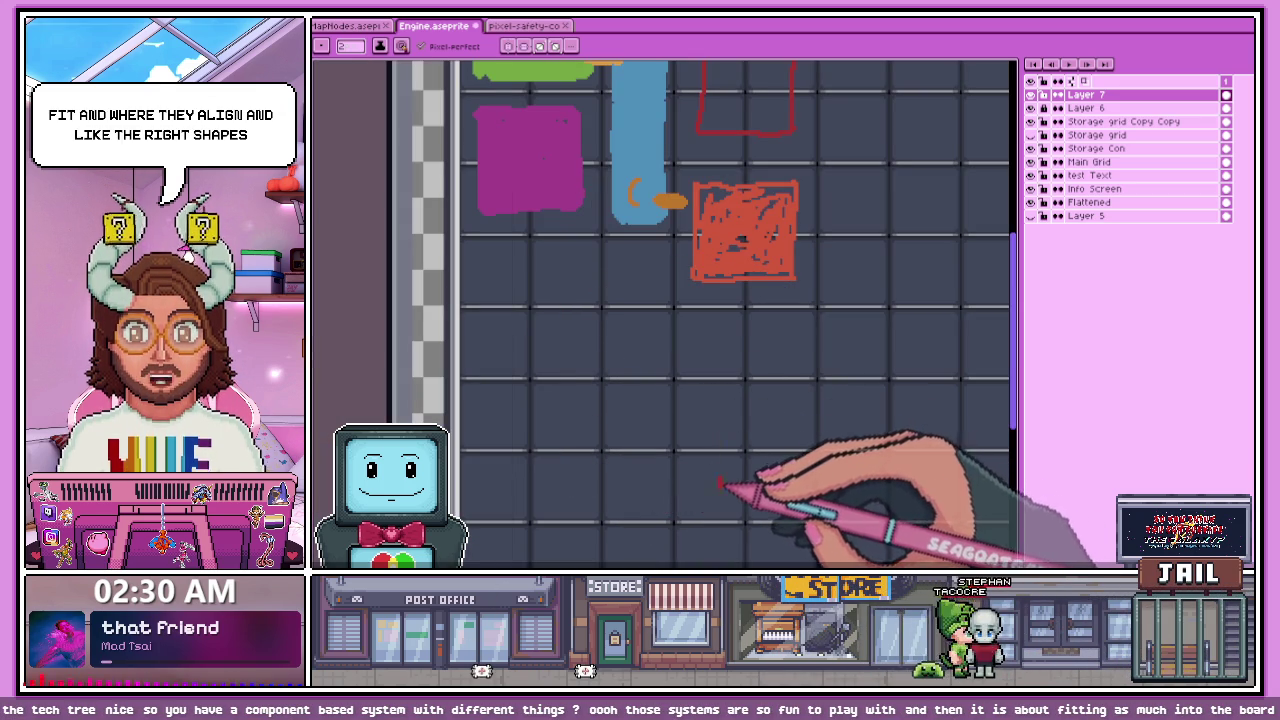
scroll(651, 457, "down", 3)
scroll(640, 400, "up", 1)
scroll(619, 354, "down", 1)
scroll(586, 360, "up", 1)
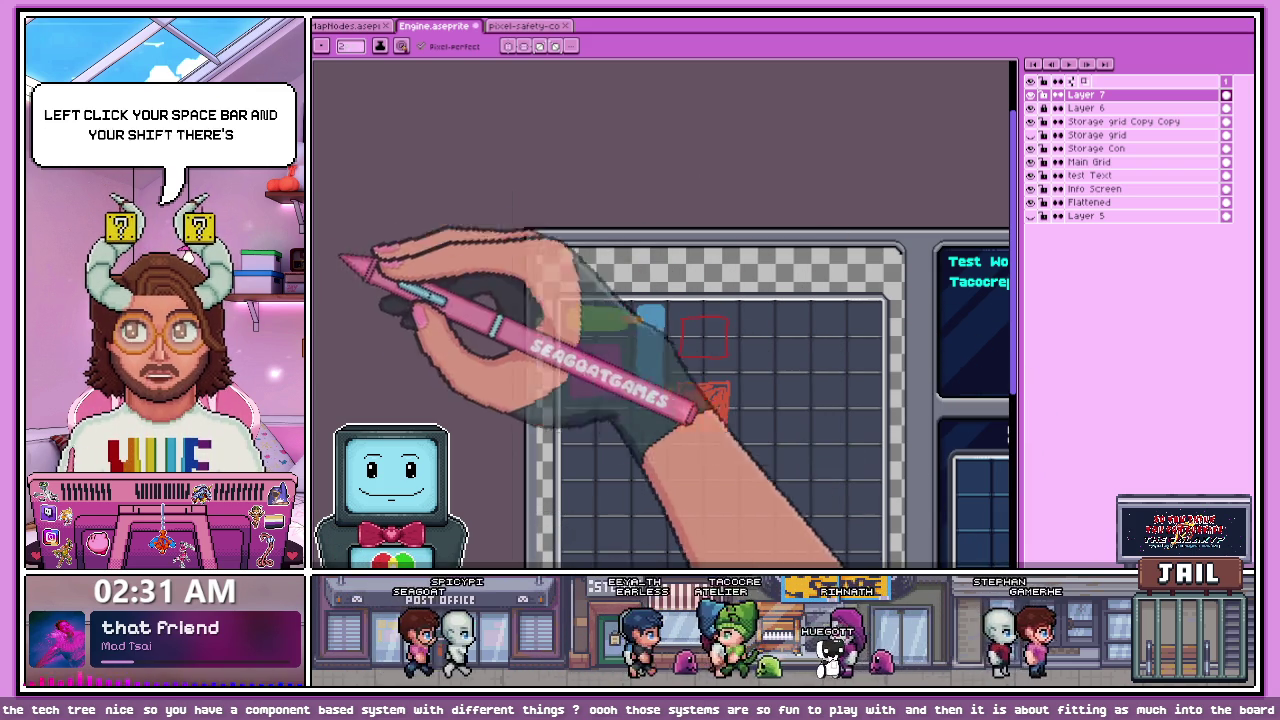
scroll(690, 320, "up", 3)
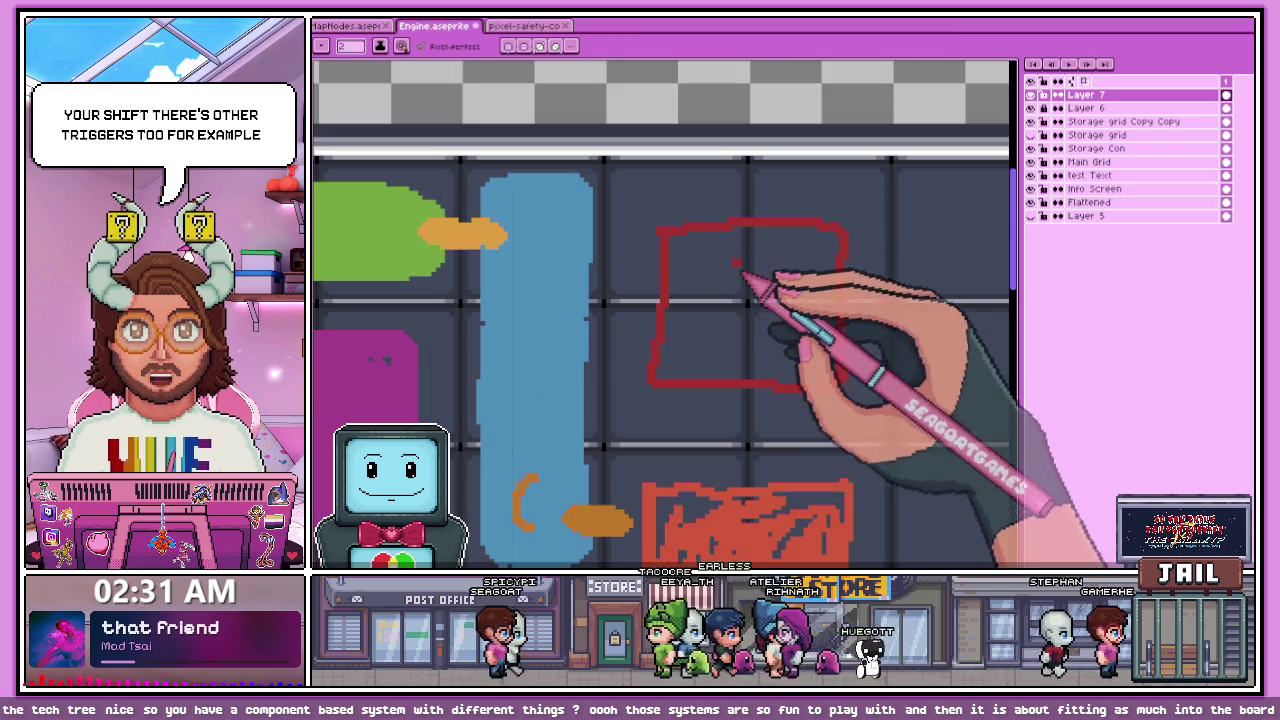
mouse_move(680, 240)
left_mouse_down()
mouse_move(785, 370)
mouse_move(727, 327)
mouse_move(790, 330)
mouse_move(748, 232)
left_mouse_up()
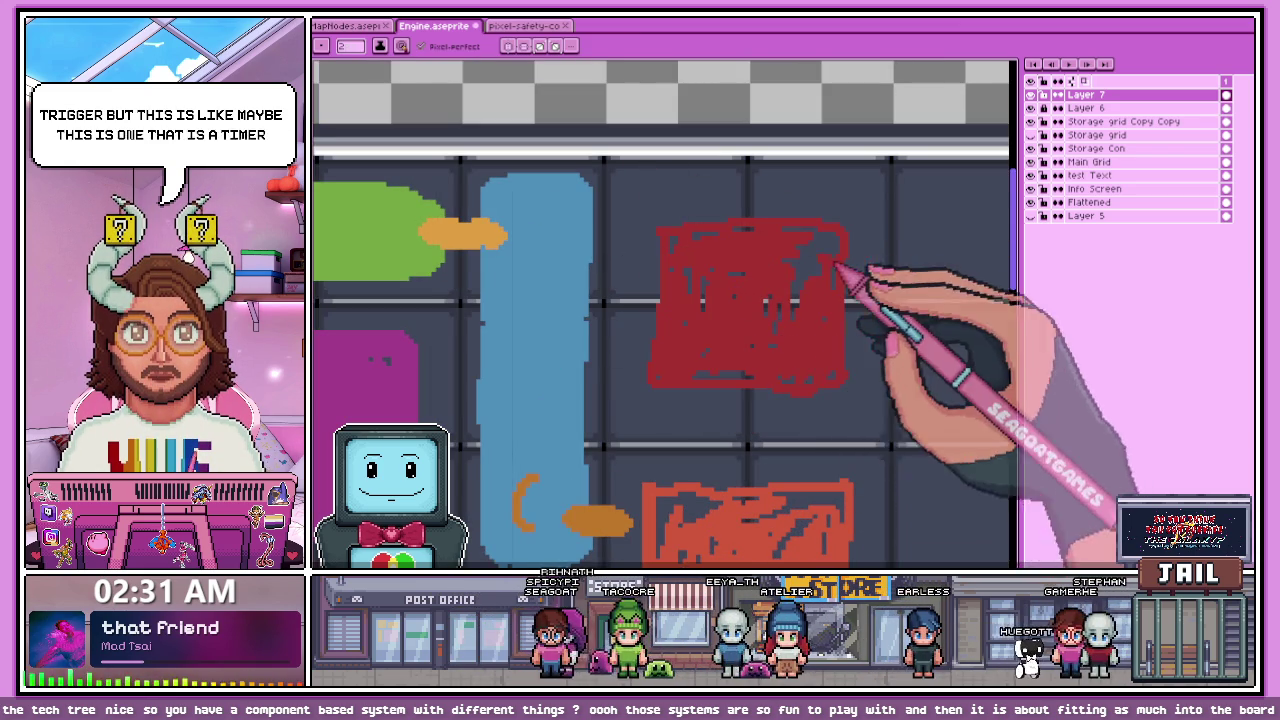
scroll(690, 295, "down", 1)
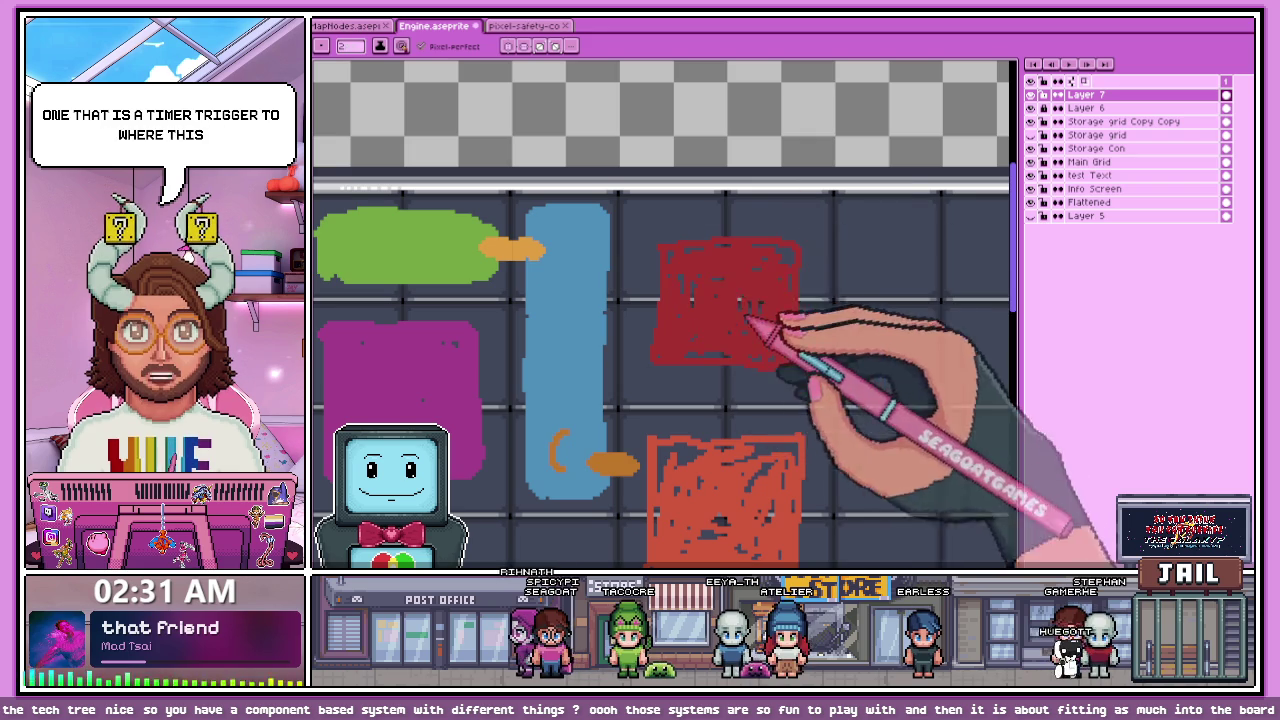
scroll(690, 290, "up", 1)
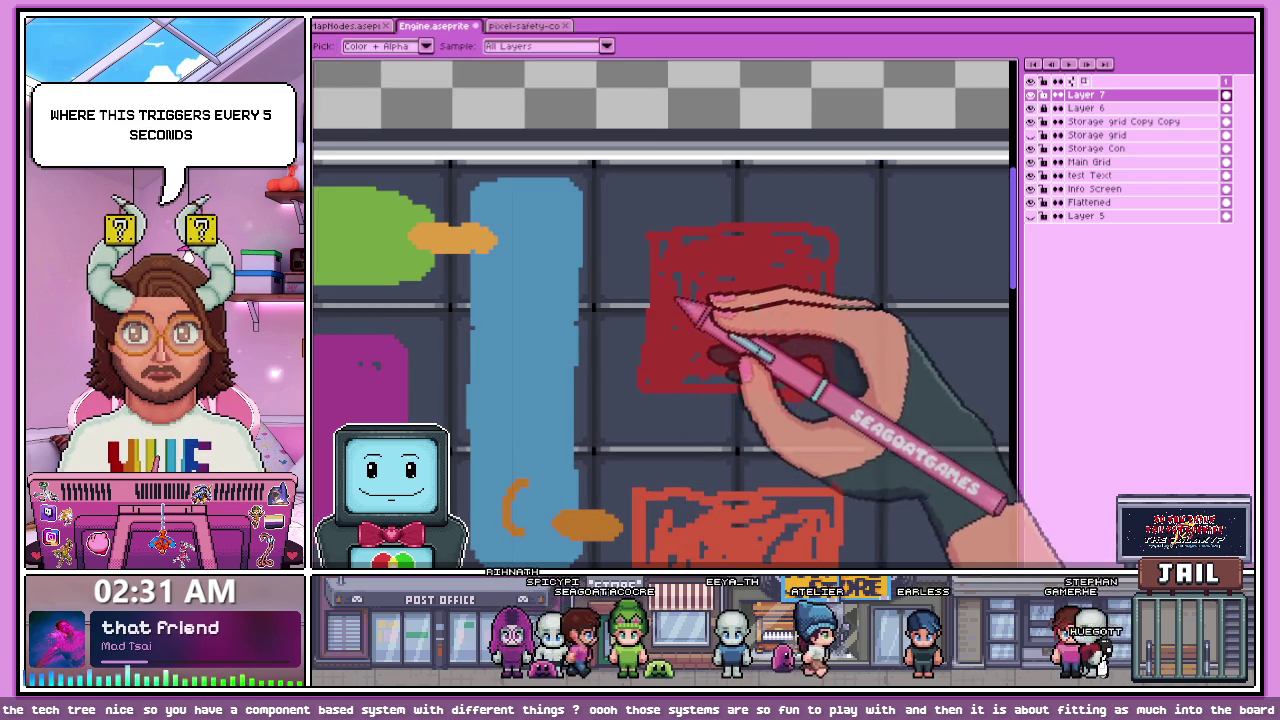
scroll(637, 300, "up", 1)
Step: Draw an orange connector between the blue bar and the red square
mouse_move(636, 300)
left_mouse_down()
mouse_move(543, 294)
mouse_move(571, 337)
mouse_move(565, 320)
left_mouse_up()
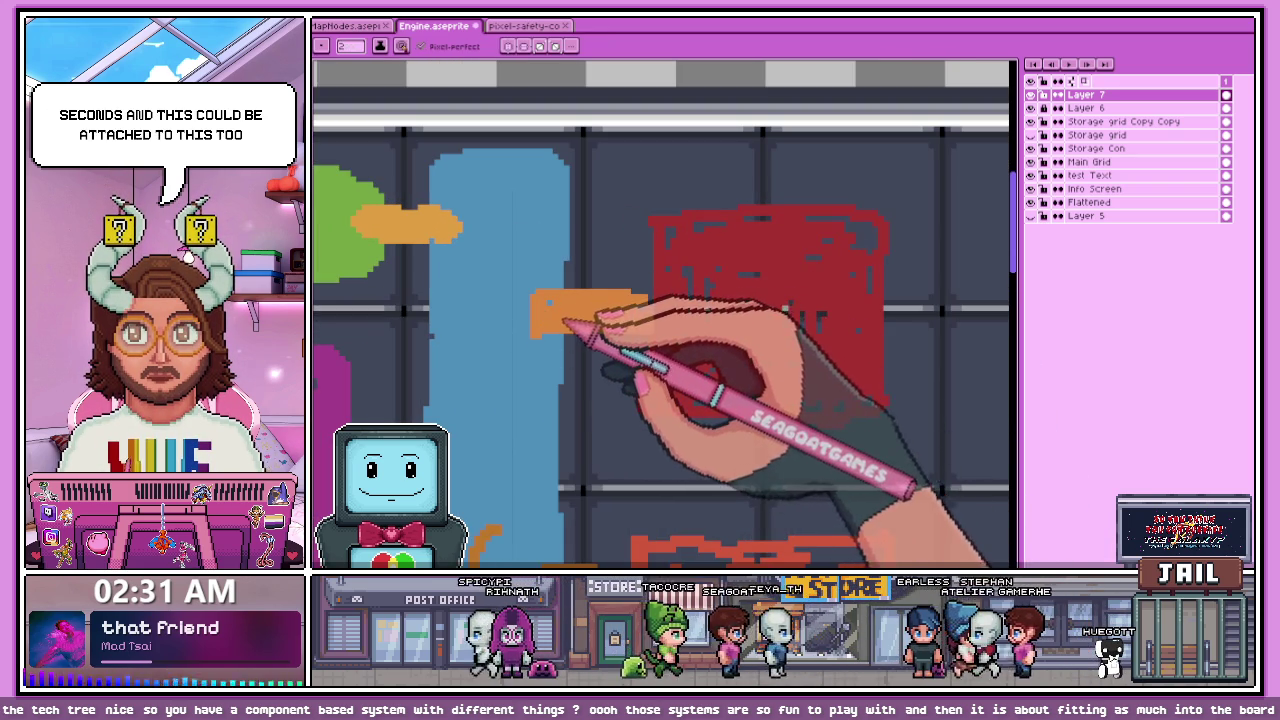
scroll(629, 286, "down", 2)
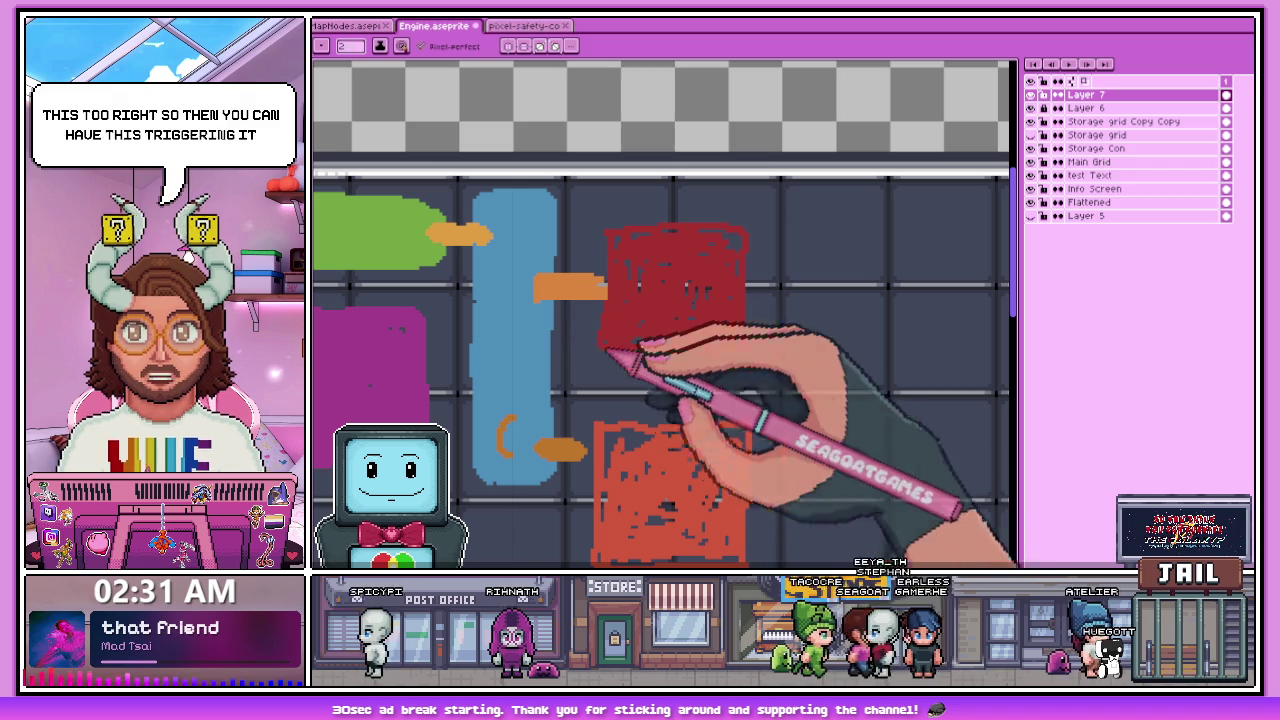
scroll(645, 252, "down", 3)
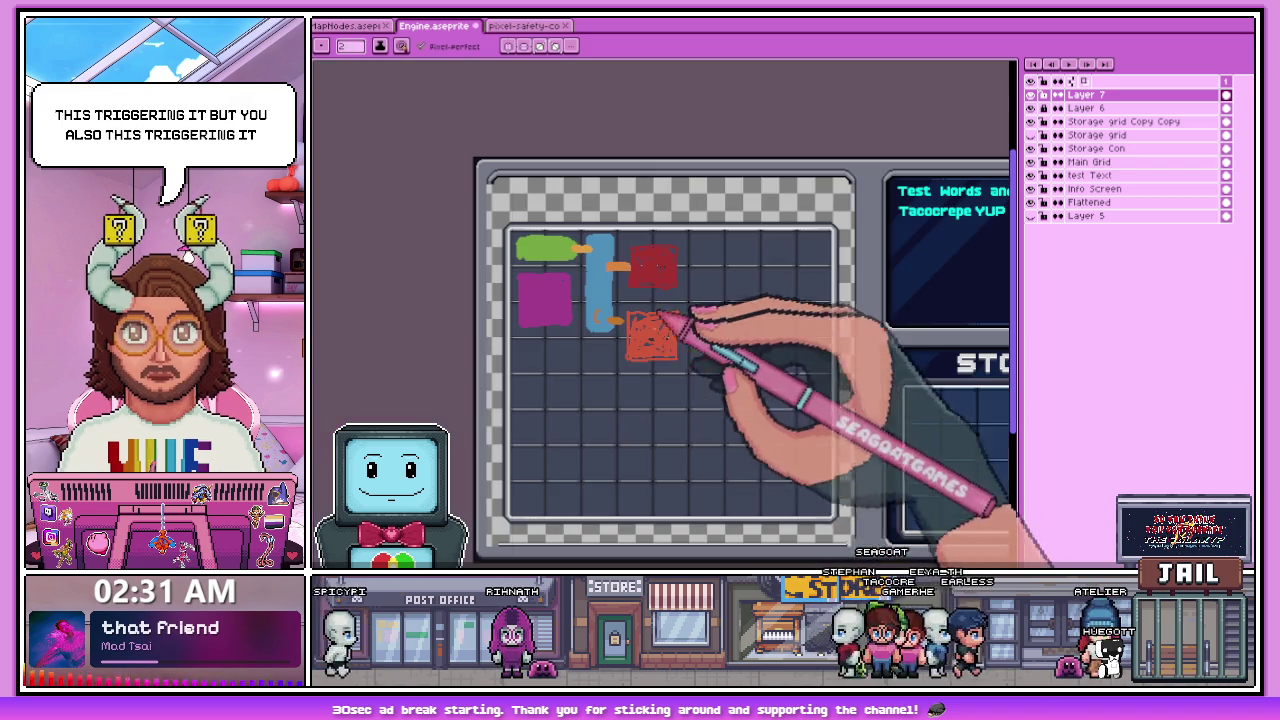
left_click(1031, 94)
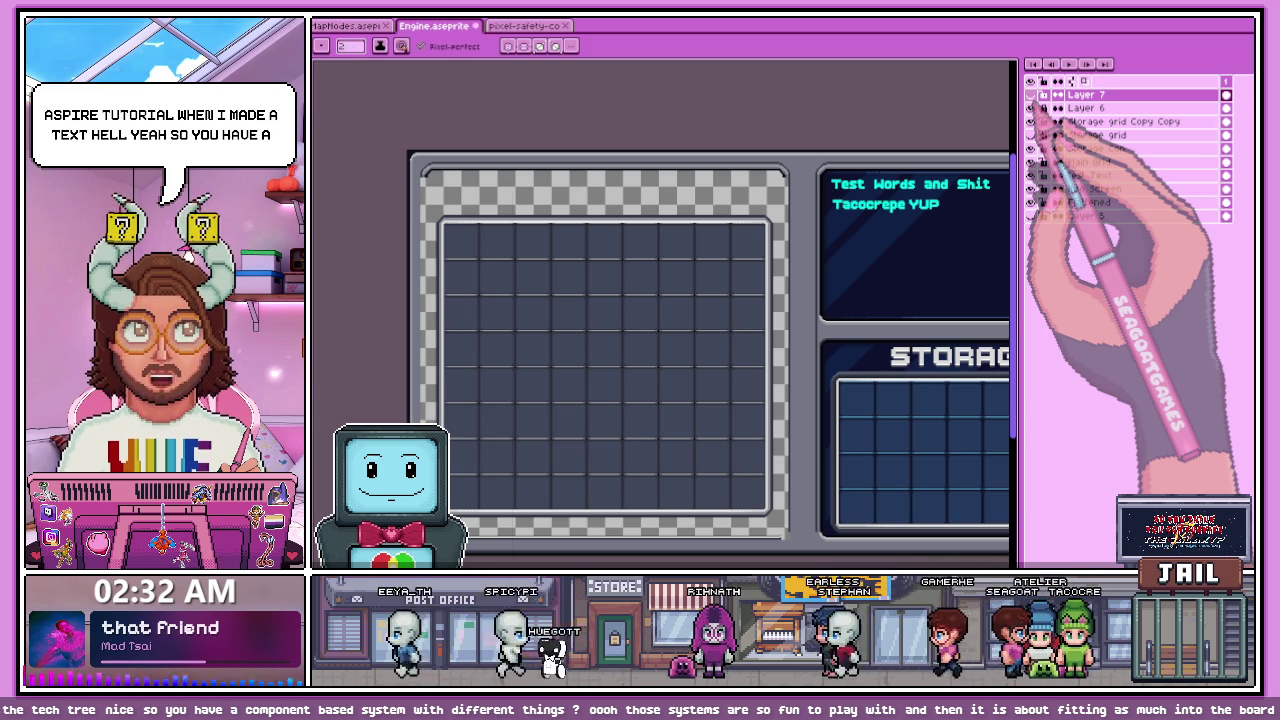
scroll(614, 300, "down", 2)
scroll(614, 300, "up", 1)
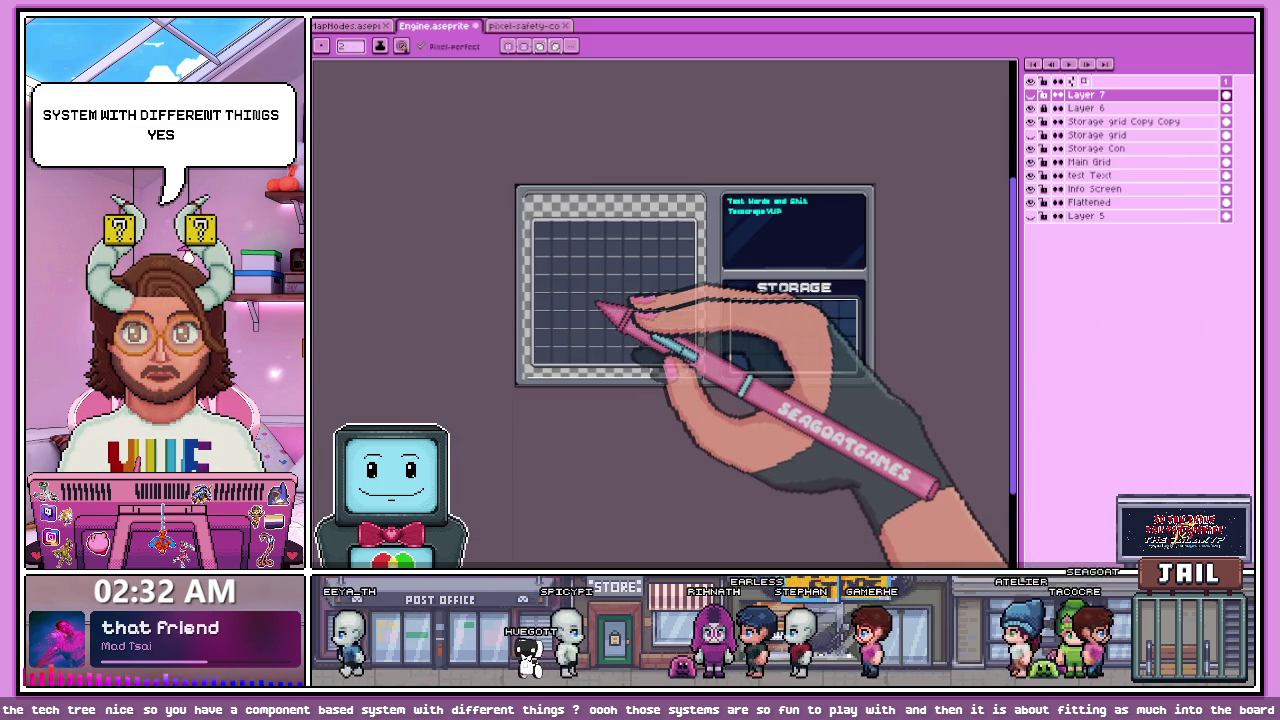
scroll(598, 305, "up", 3)
scroll(598, 305, "down", 2)
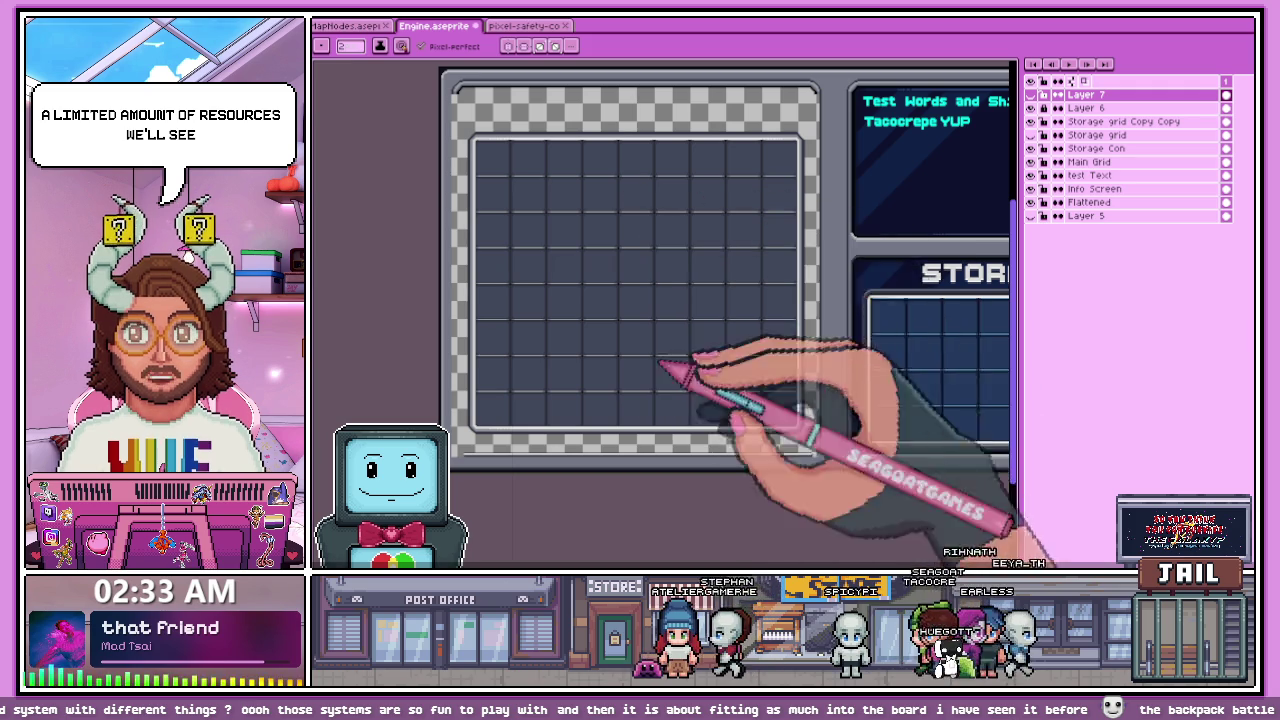
scroll(457, 277, "down", 2)
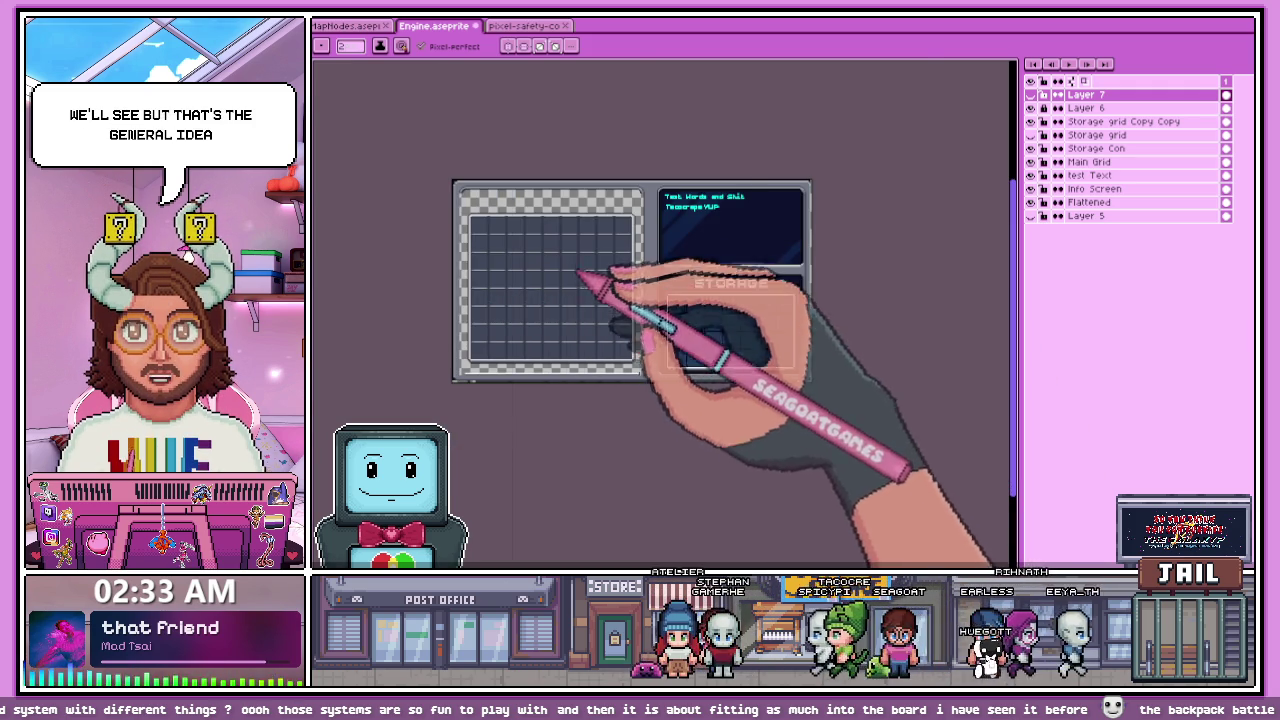
scroll(720, 337, "up", 2)
scroll(815, 375, "down", 2)
scroll(800, 300, "up", 2)
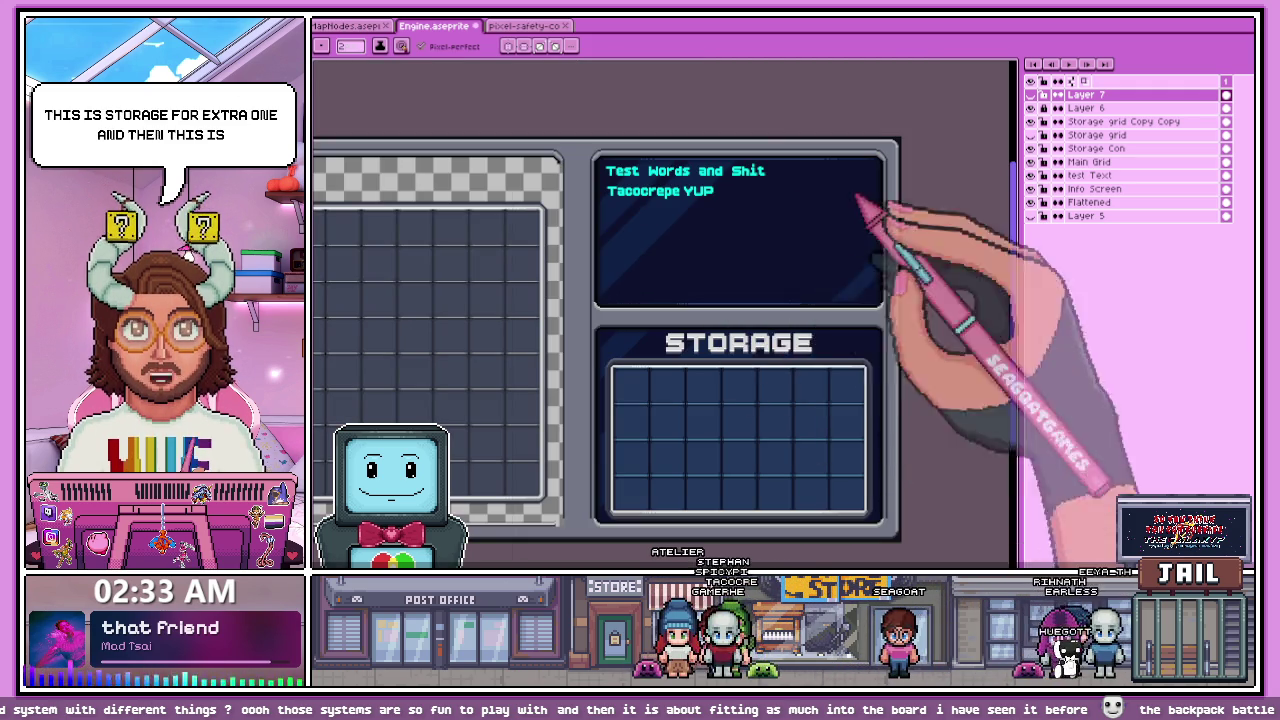
scroll(720, 285, "down", 3)
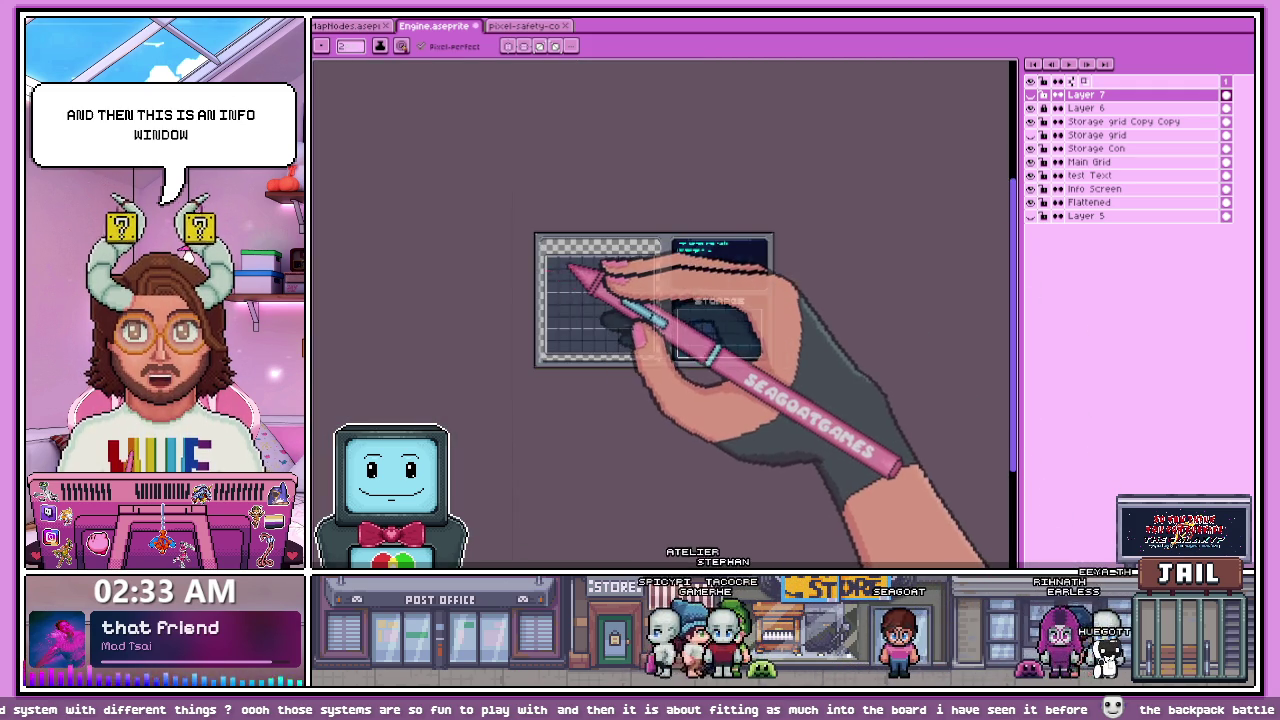
scroll(575, 280, "up", 1)
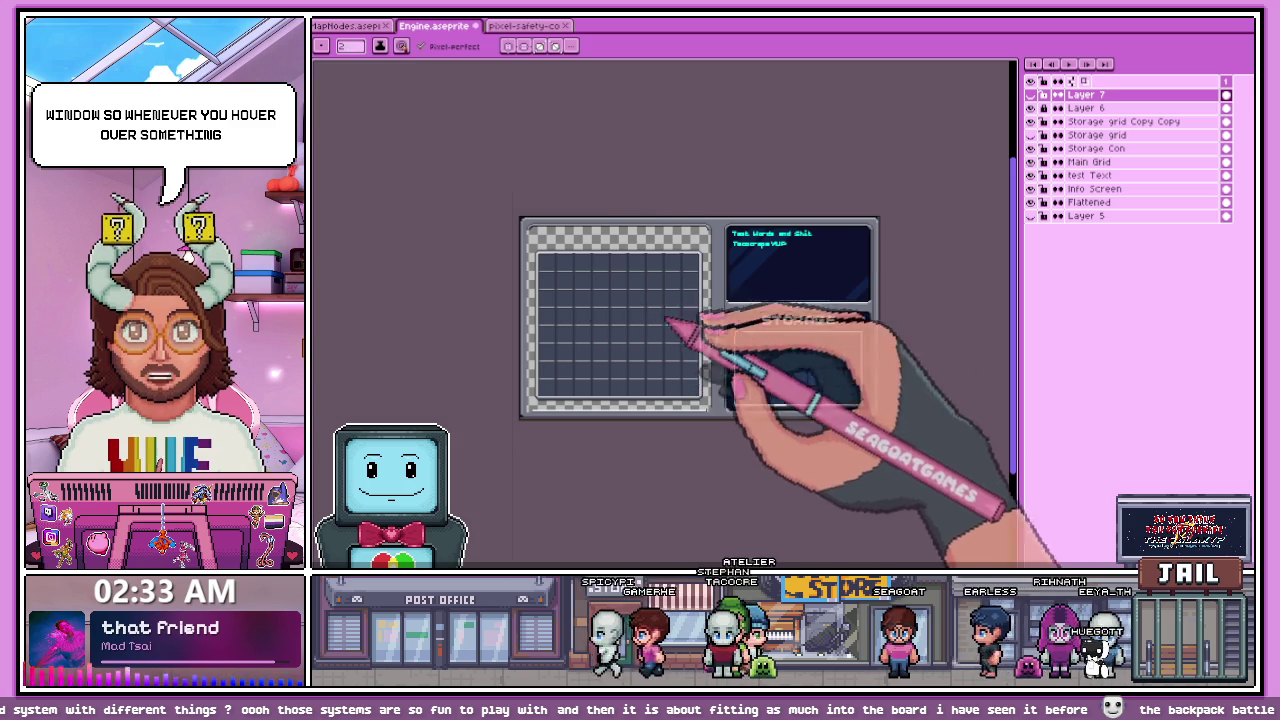
scroll(850, 270, "up", 2)
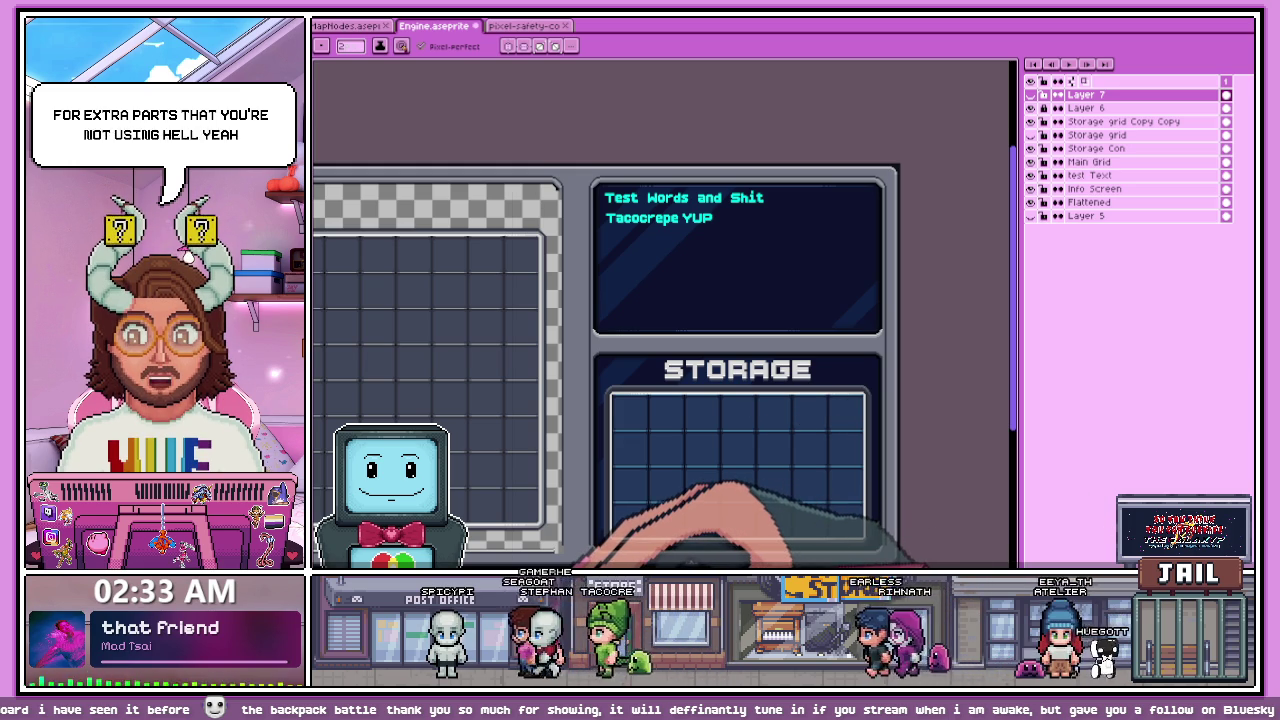
key("alt+Tab")
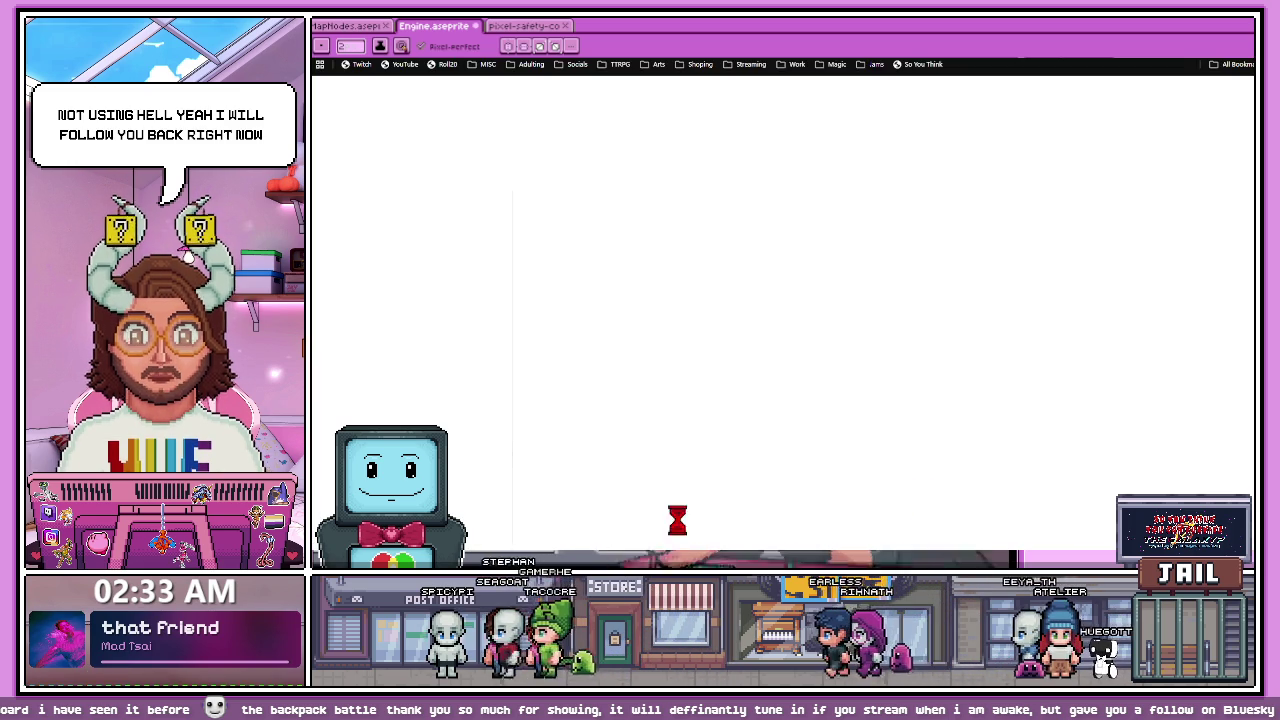
key("alt+Tab")
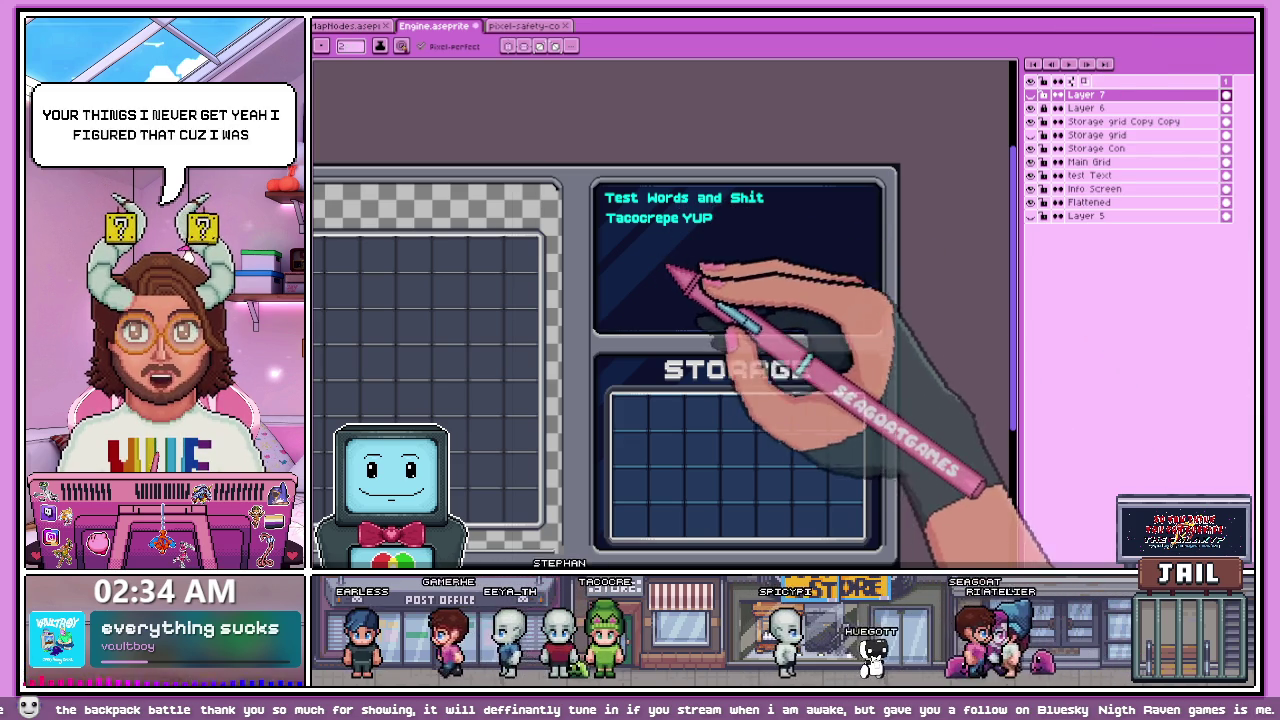
Step: Make the Flattened layer the active layer in the Layers panel
scroll(668, 276, "down", 4)
scroll(668, 313, "up", 1)
scroll(690, 332, "up", 1)
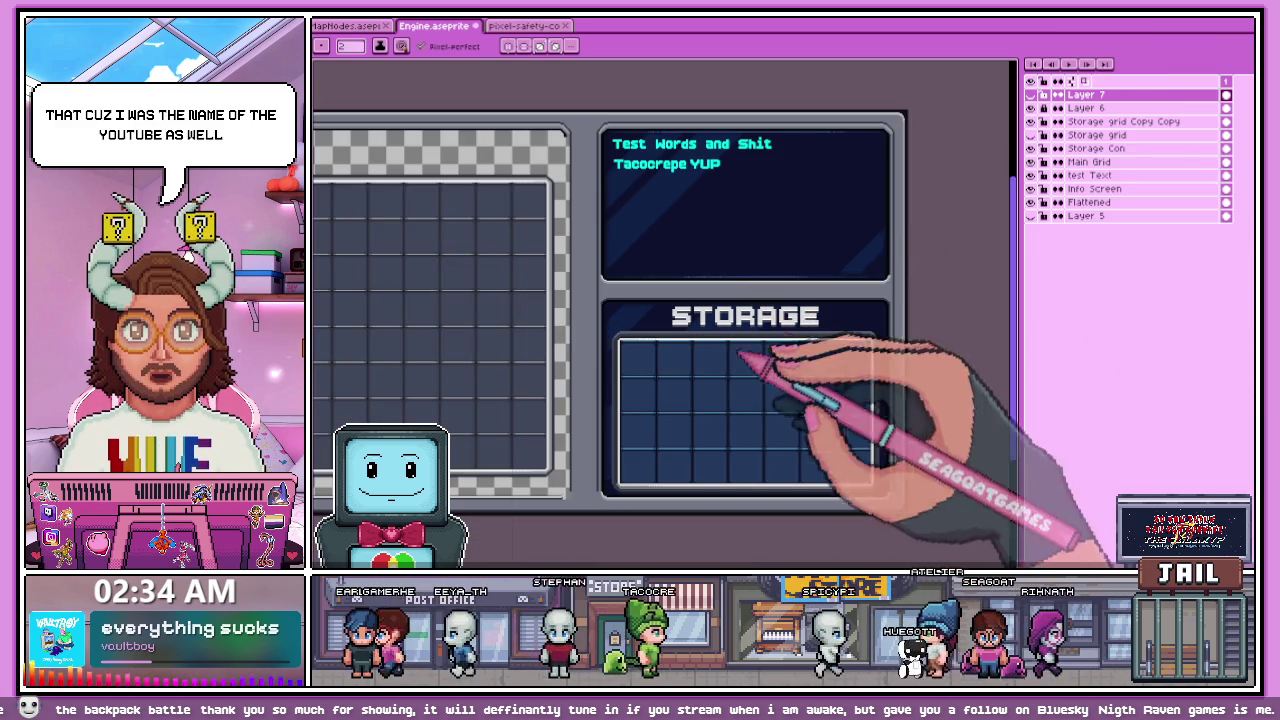
left_click(1095, 203)
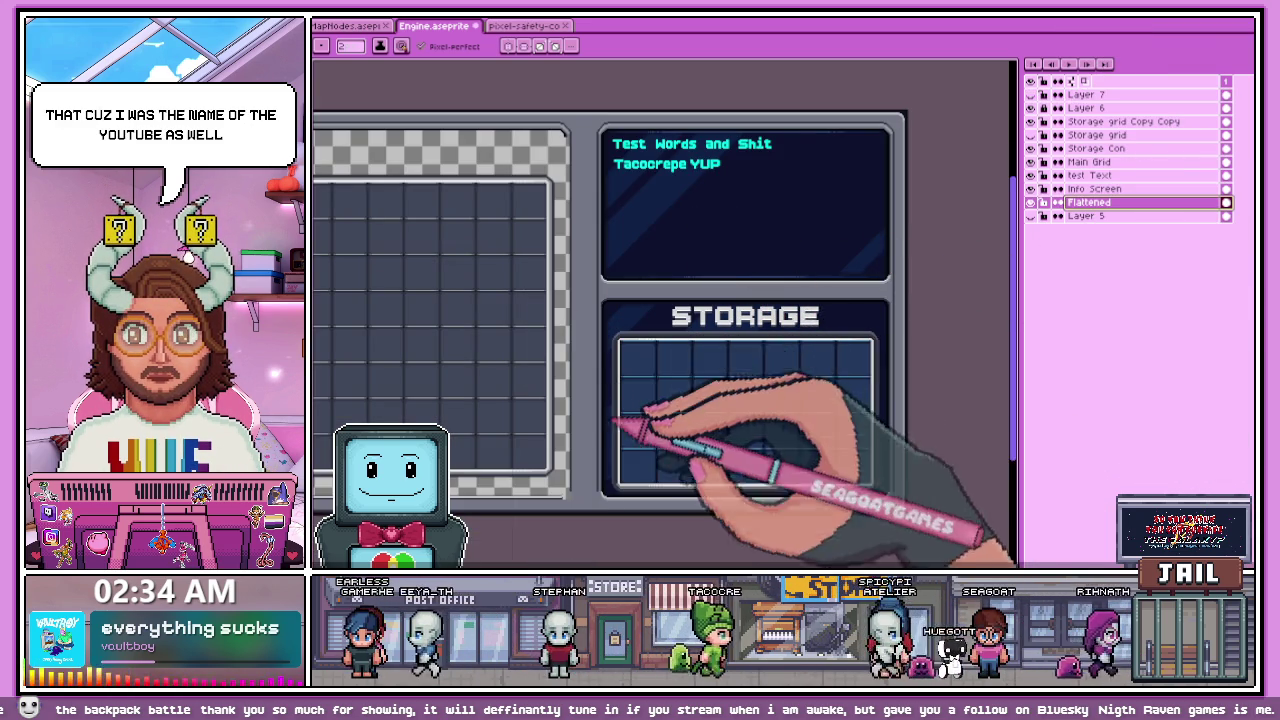
scroll(651, 466, "up", 1)
Step: Switch to the Rectangular Marquee (M), bring the grid's lower frame edge into view, and clear the selection
key("m")
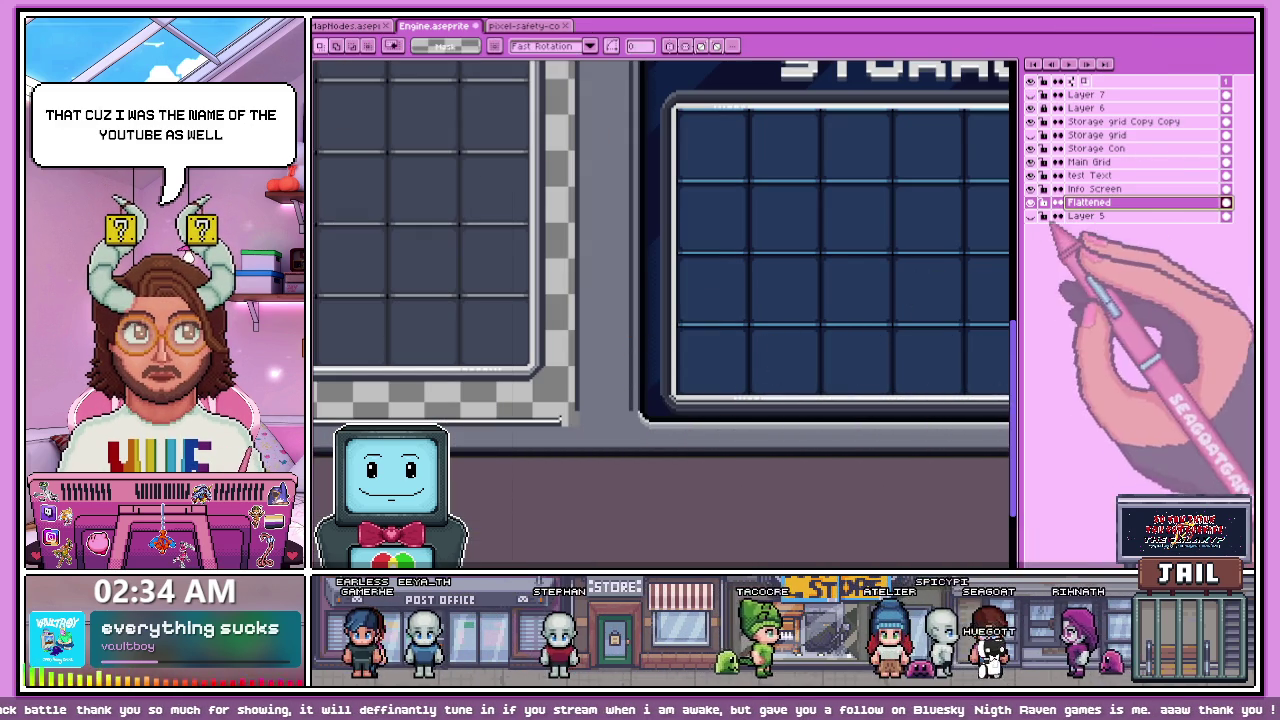
left_click_drag(804, 440, 716, 370)
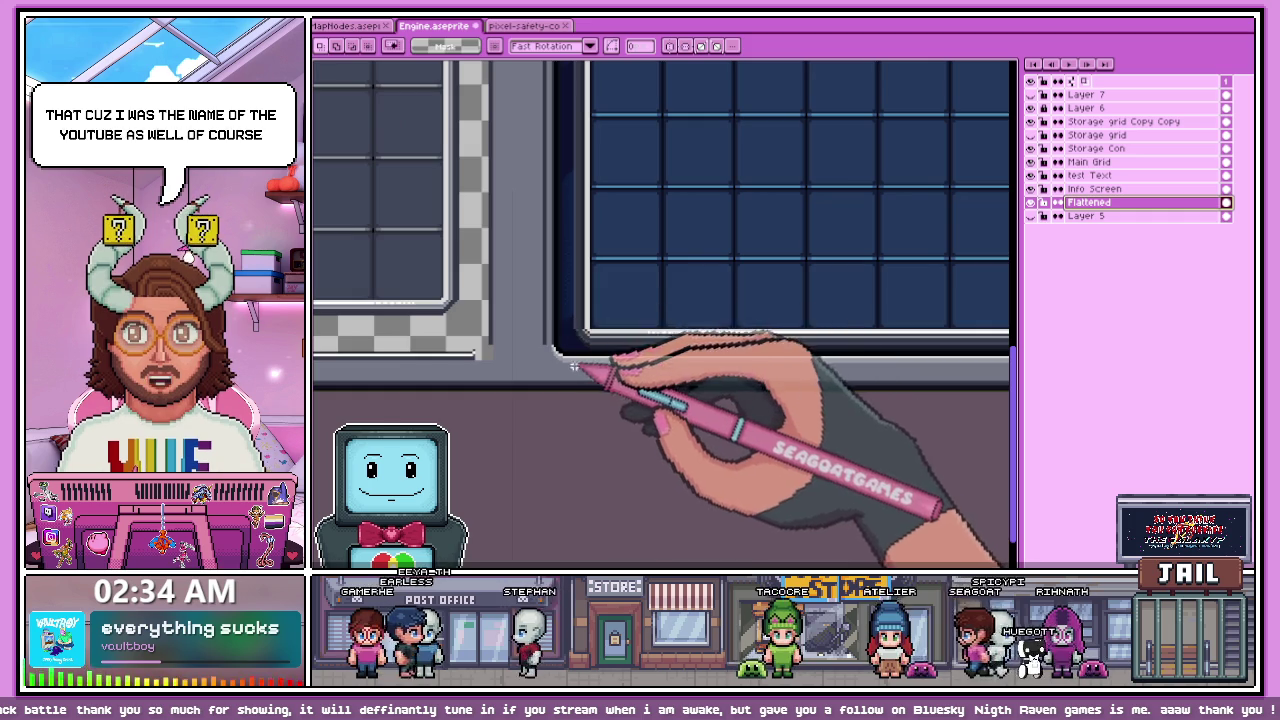
scroll(600, 330, "up", 1)
scroll(666, 366, "down", 2)
scroll(831, 371, "up", 1)
scroll(894, 366, "down", 2)
scroll(907, 352, "up", 2)
scroll(920, 345, "down", 1)
scroll(929, 337, "down", 1)
scroll(557, 286, "up", 1)
scroll(536, 285, "up", 1)
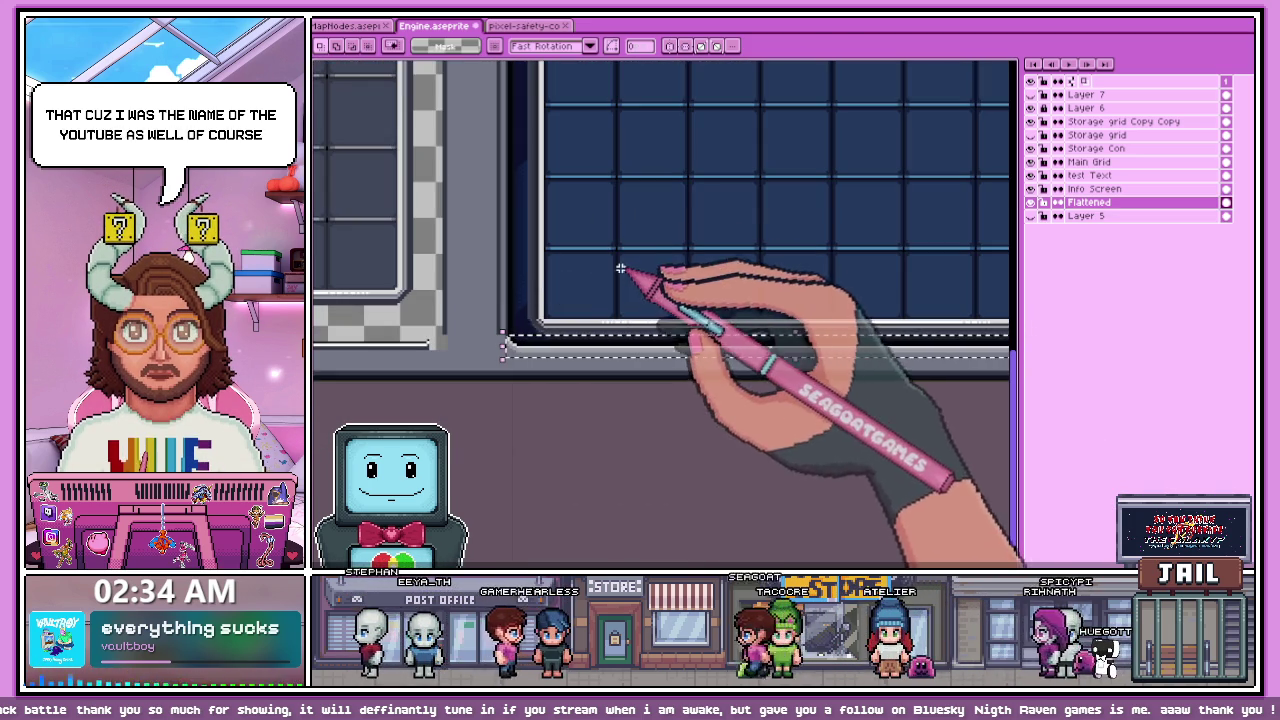
scroll(655, 320, "down", 2)
scroll(423, 373, "up", 1)
scroll(423, 360, "up", 1)
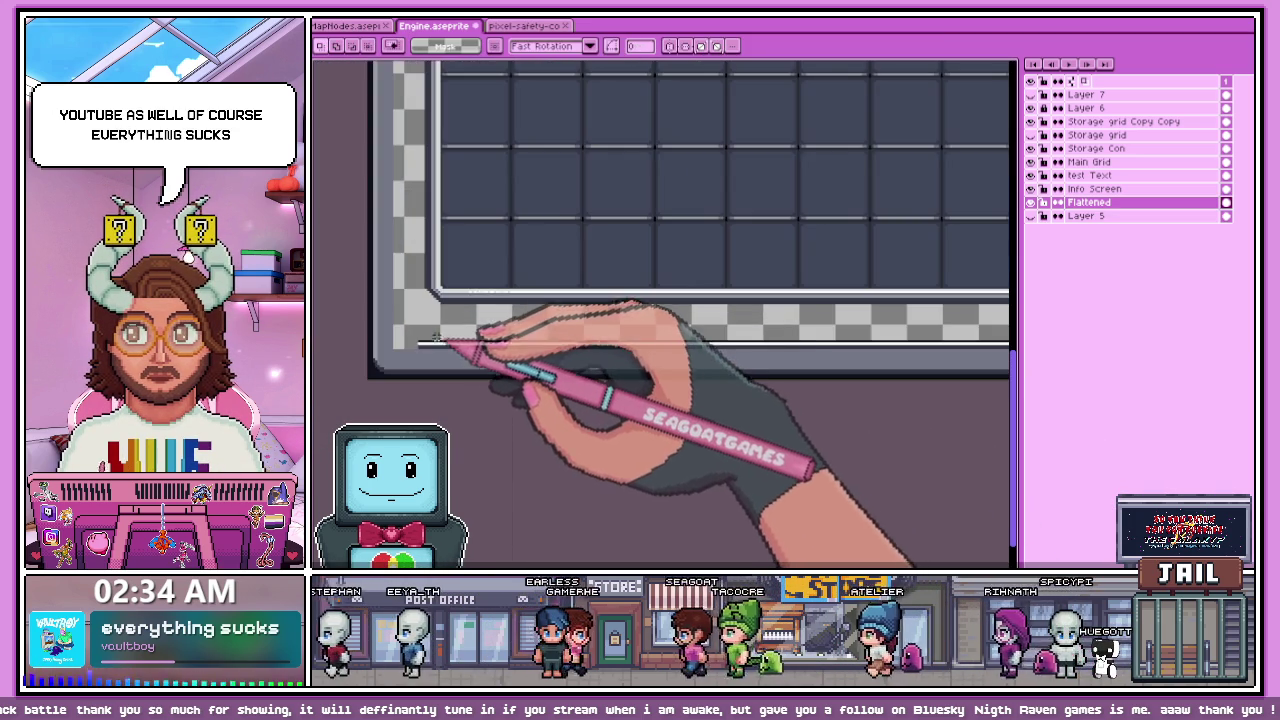
scroll(500, 400, "down", 2)
scroll(645, 340, "up", 3)
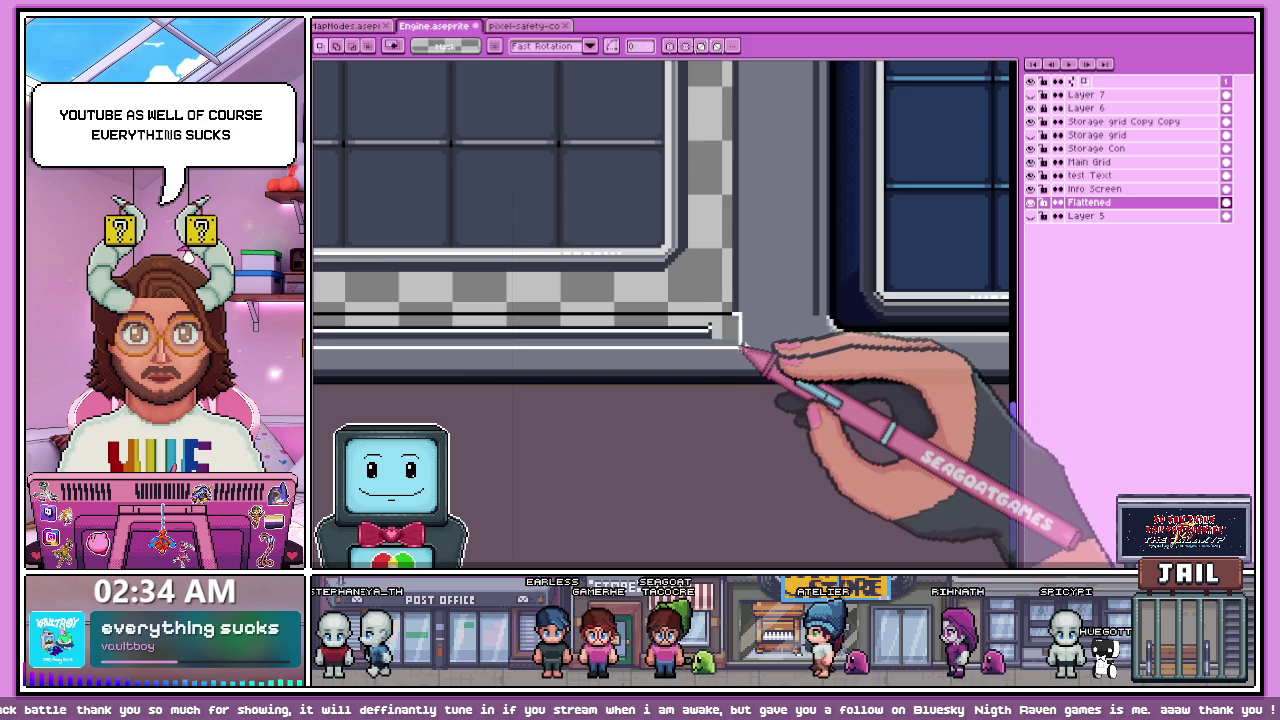
key("ctrl+d")
scroll(562, 328, "down", 1)
scroll(677, 334, "up", 2)
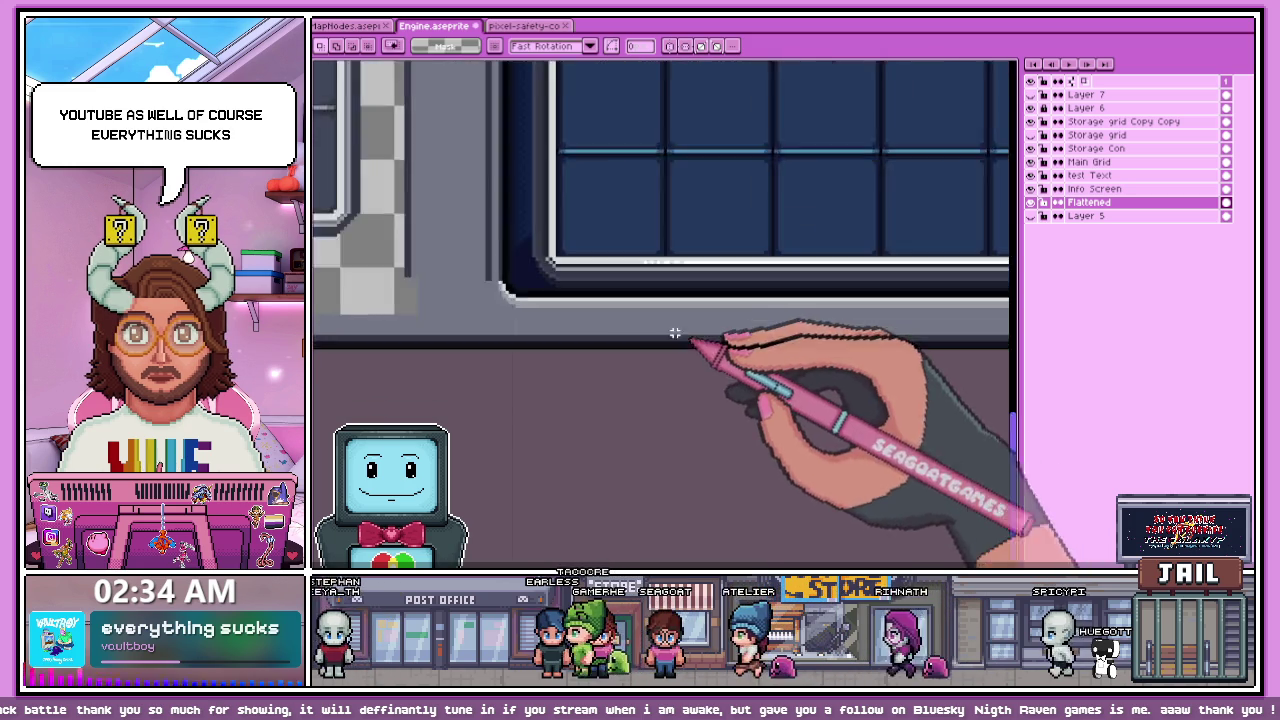
scroll(443, 271, "up", 1)
scroll(452, 260, "down", 2)
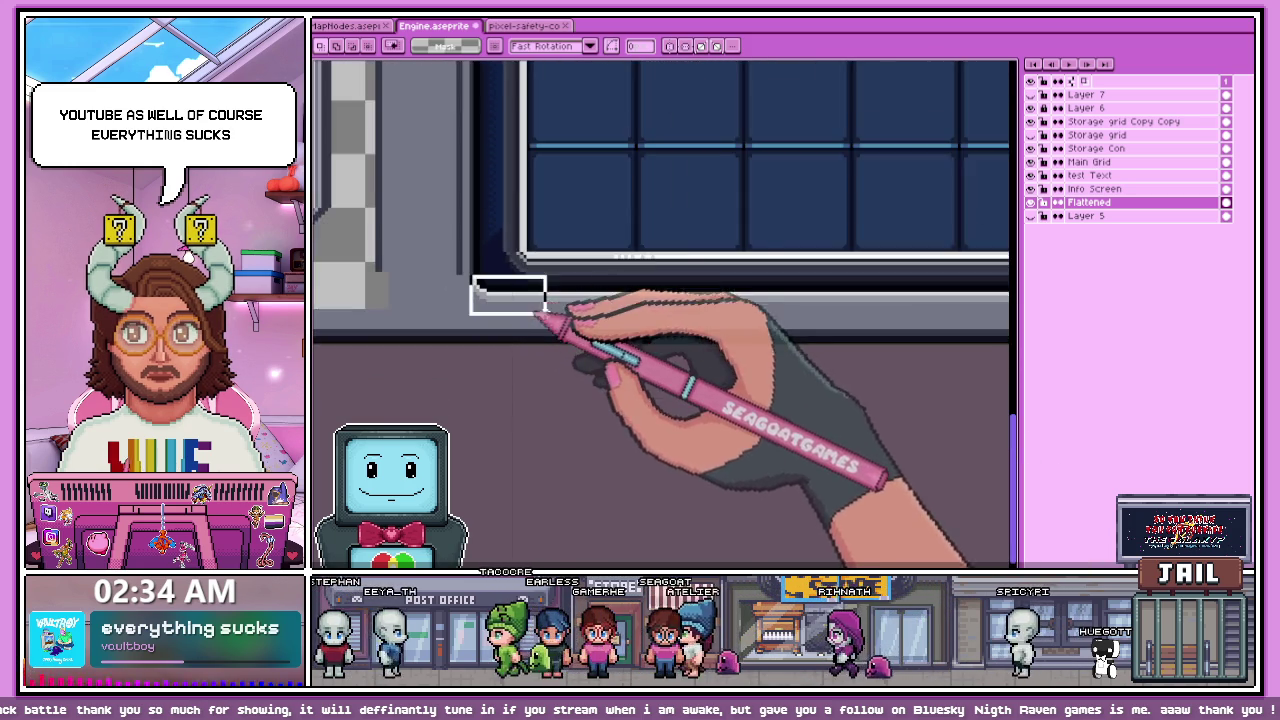
Step: Select a strip along the grid's bottom frame edge and move it a few pixels right
left_click_drag(390, 298, 972, 308)
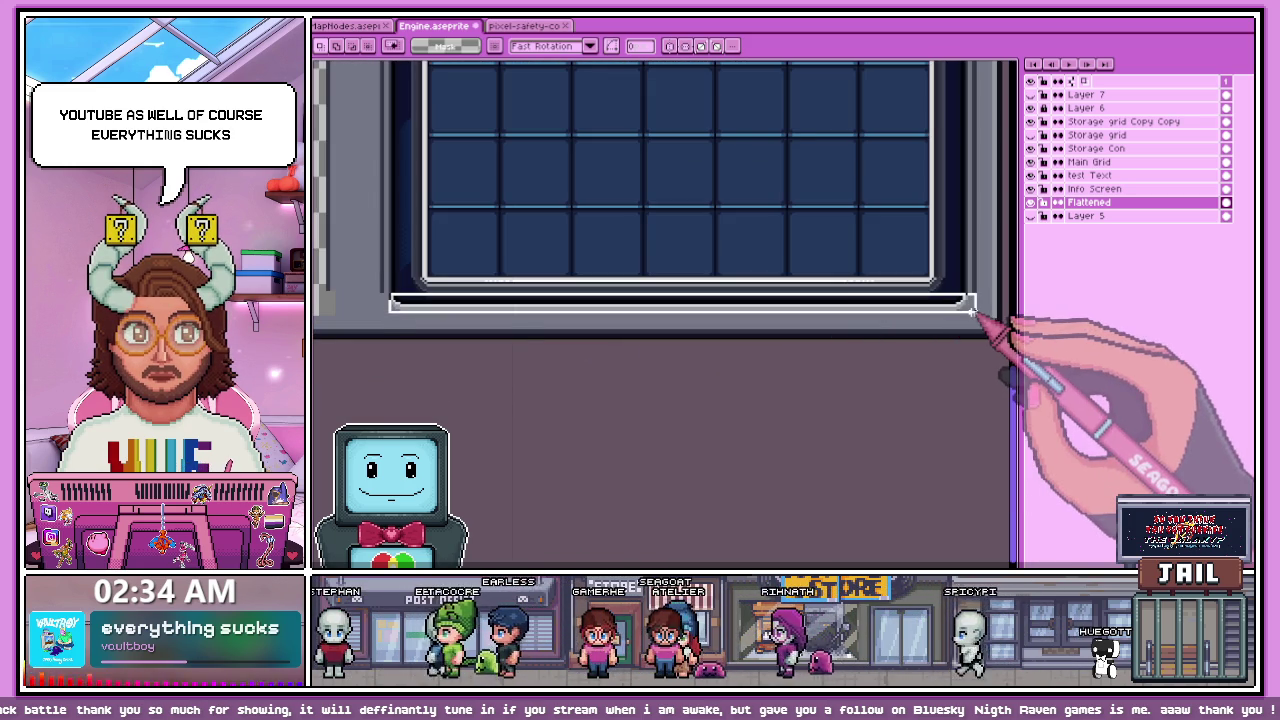
left_click(790, 308)
scroll(757, 280, "down", 2)
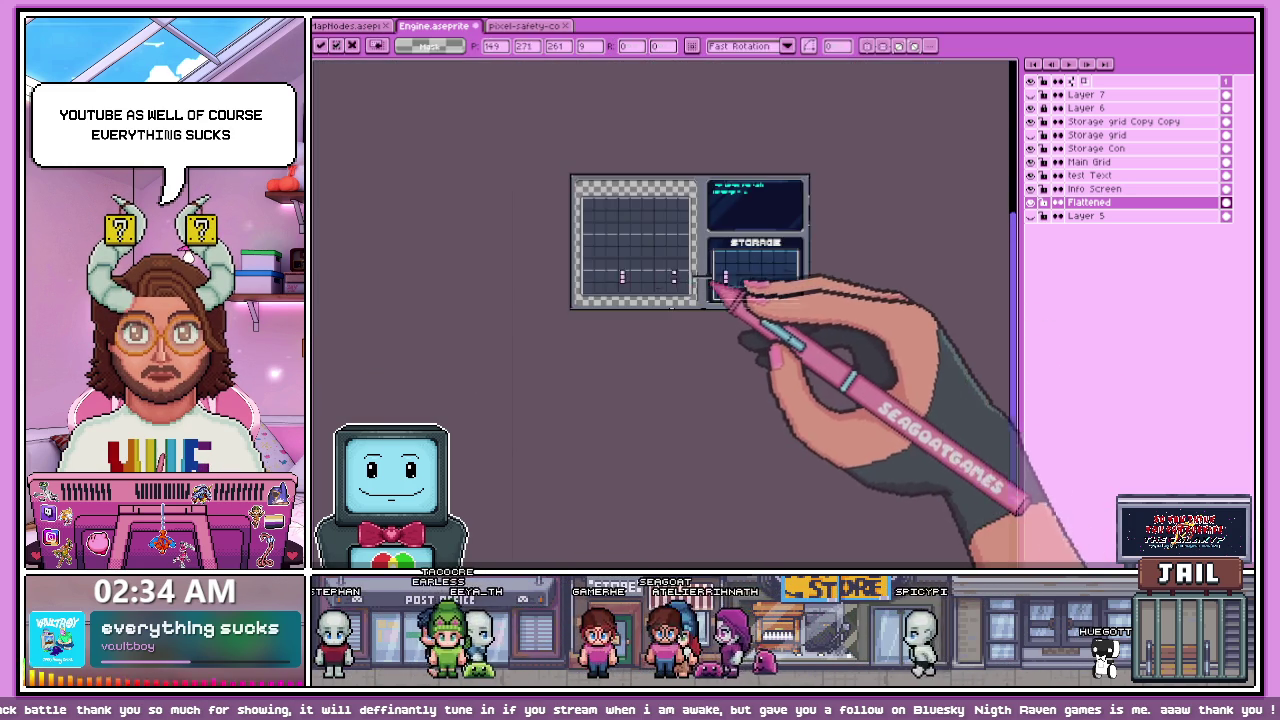
scroll(714, 290, "up", 2)
scroll(680, 327, "up", 2)
scroll(640, 330, "down", 2)
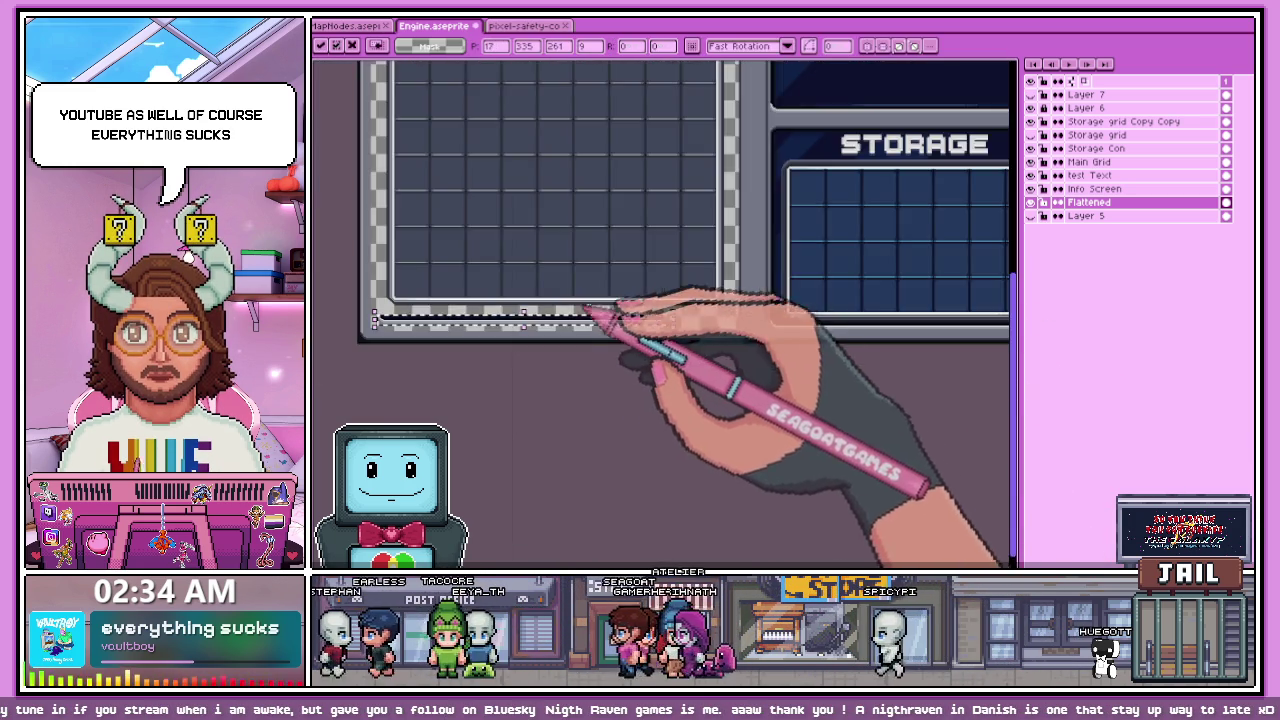
scroll(560, 310, "up", 2)
left_click_drag(528, 302, 651, 349)
scroll(700, 351, "up", 2)
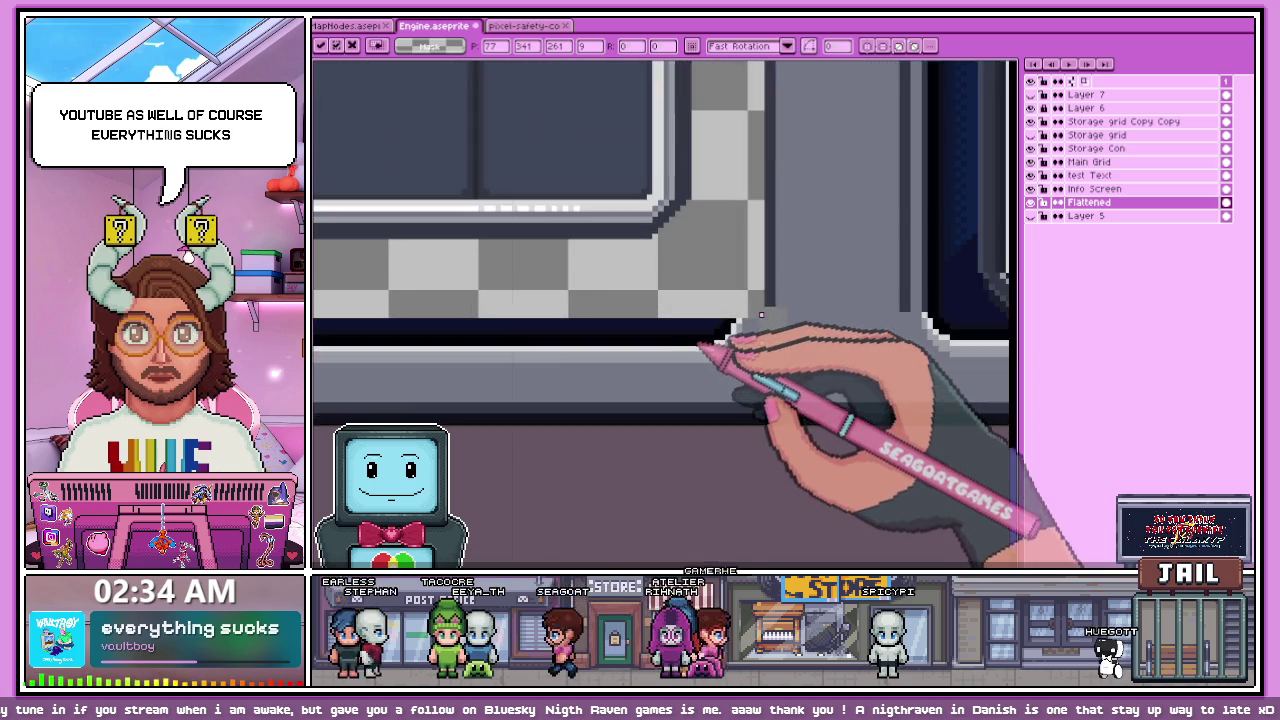
scroll(657, 214, "down", 2)
scroll(782, 286, "up", 2)
scroll(780, 284, "down", 2)
scroll(720, 290, "up", 2)
left_click_drag(690, 290, 704, 279)
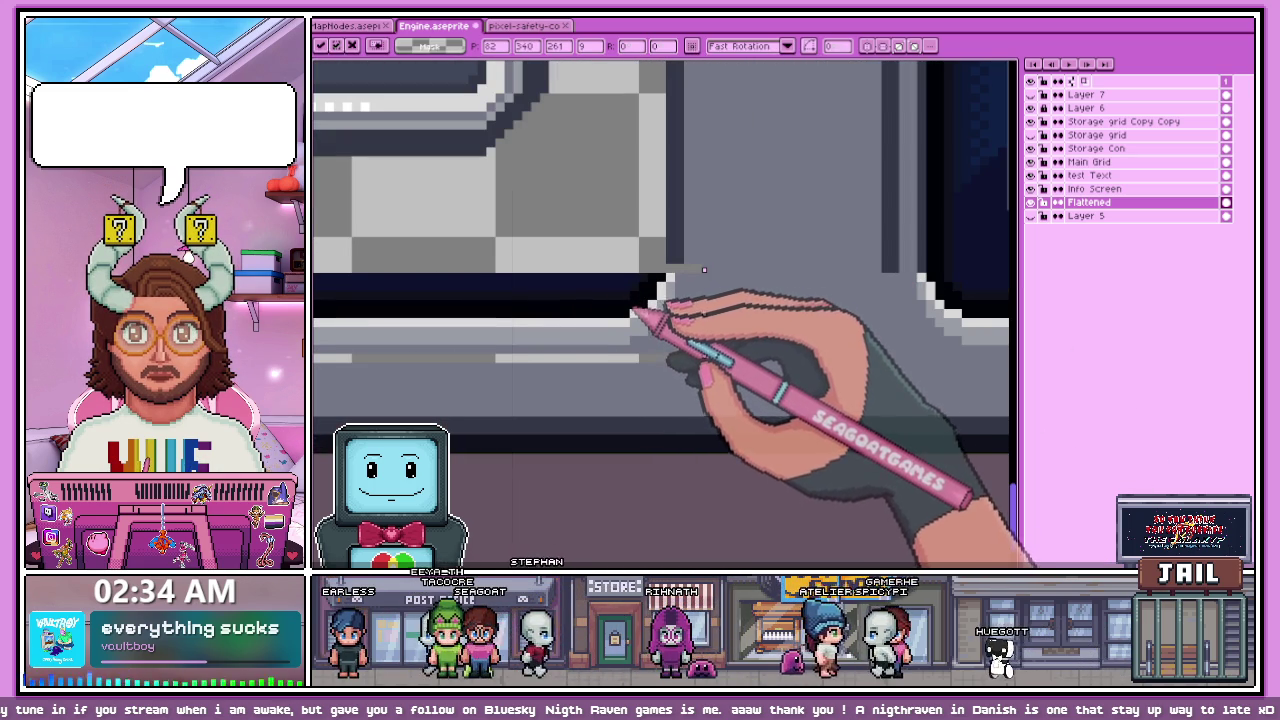
Step: Drop the strip in place and select the next stretch of edge
left_click_drag(969, 349, 572, 366)
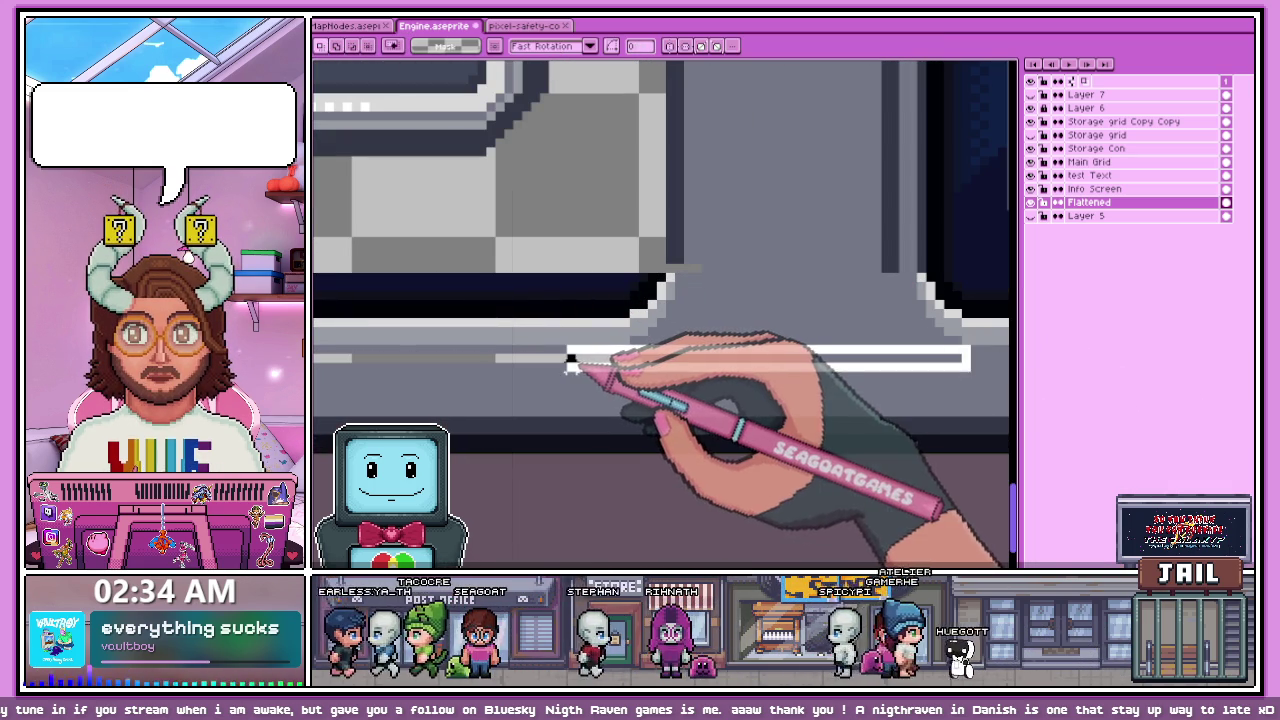
scroll(700, 310, "down", 3)
scroll(520, 325, "down", 2)
scroll(393, 309, "up", 1)
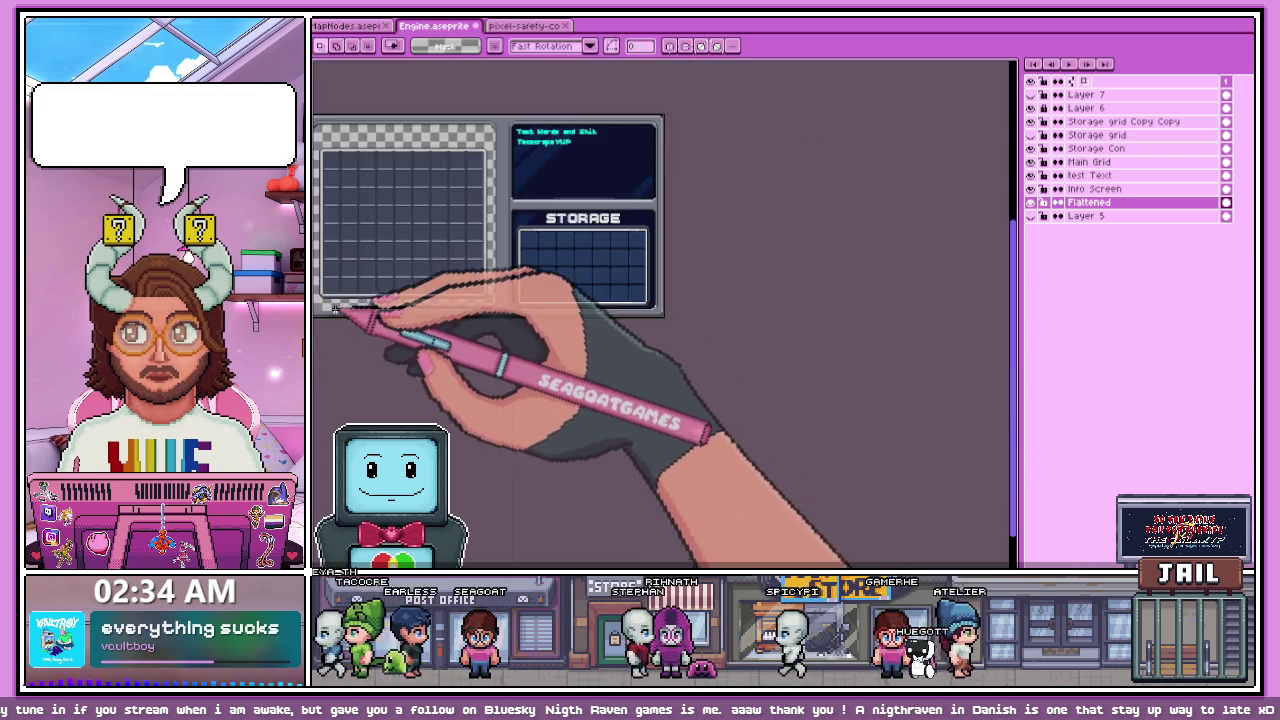
Step: Select the dark bar along the grid's bottom edge, shift it slightly left, and commit
scroll(390, 267, "down", 2)
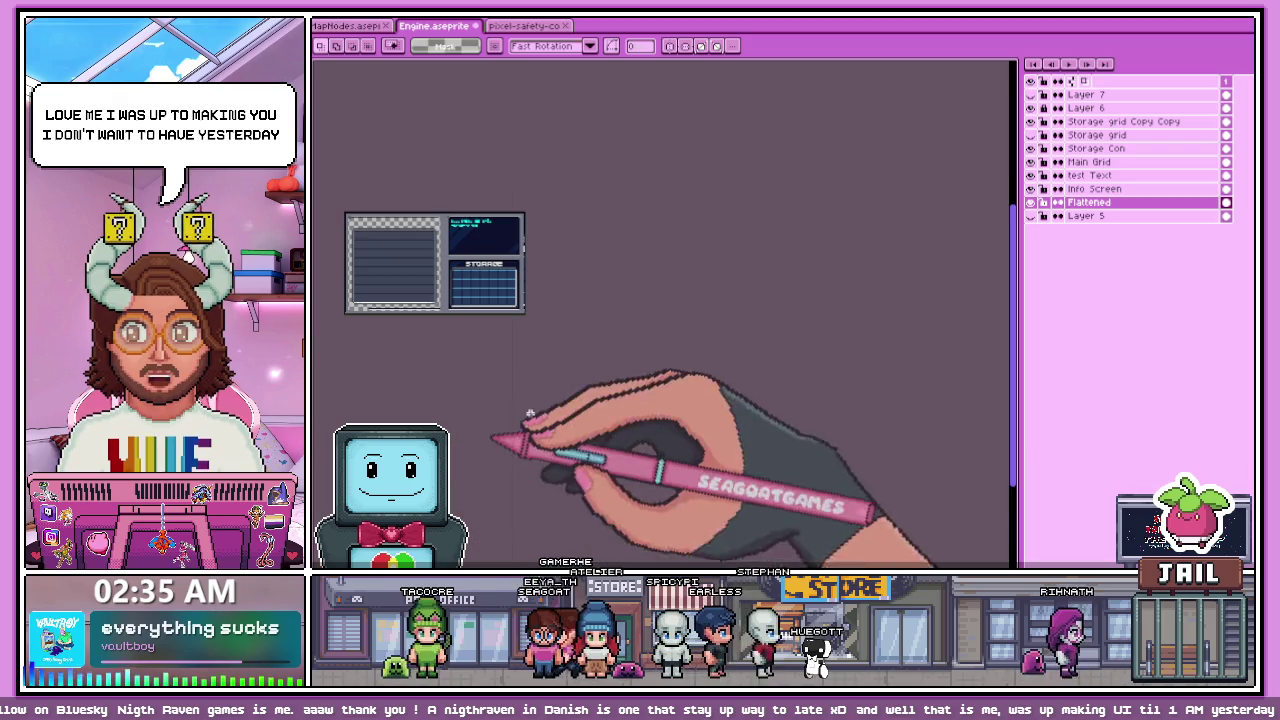
left_click_drag(430, 317, 458, 317)
scroll(344, 318, "up", 4)
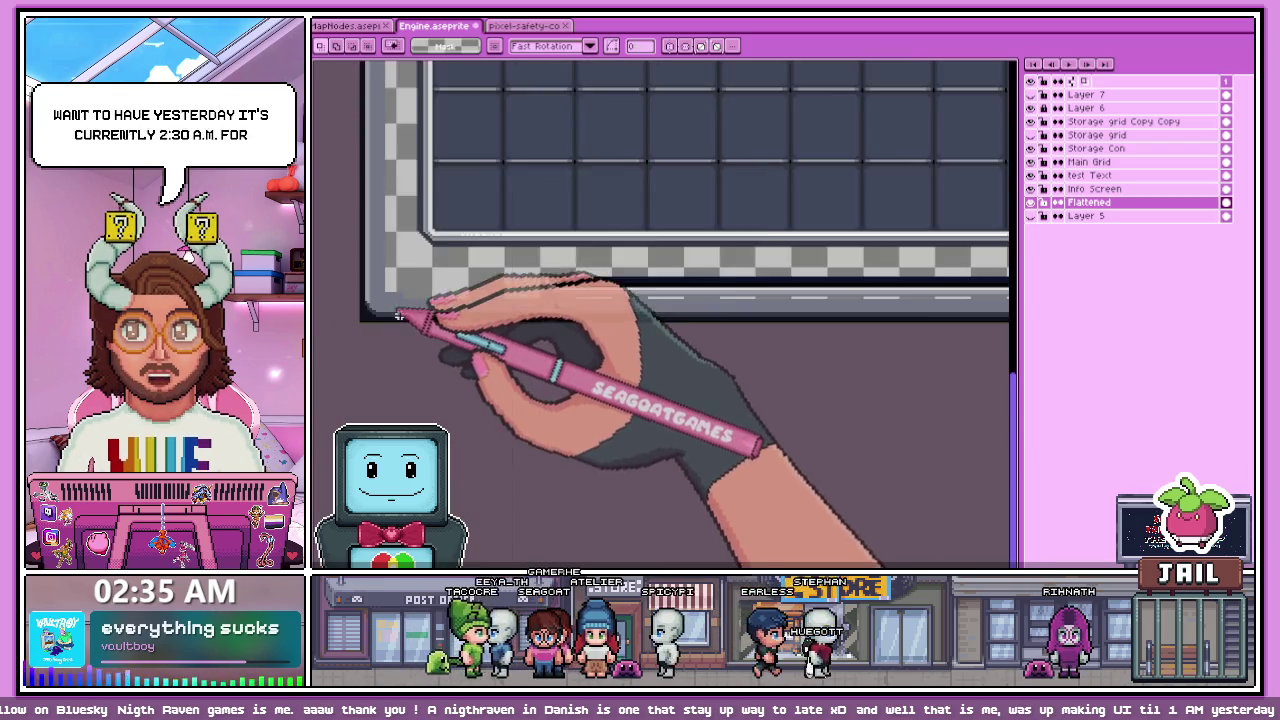
mouse_move(521, 251)
left_mouse_down()
mouse_move(691, 316)
mouse_move(462, 288)
left_mouse_up()
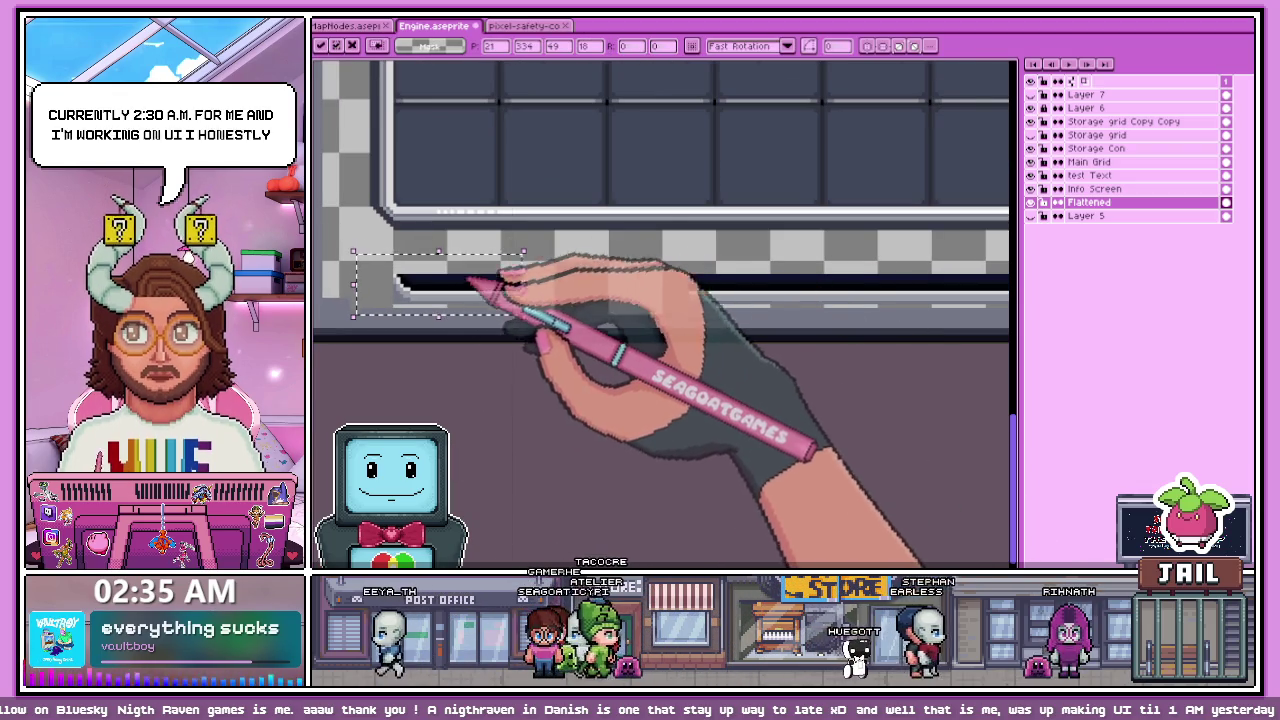
scroll(462, 290, "up", 1)
left_click_drag(428, 349, 407, 353)
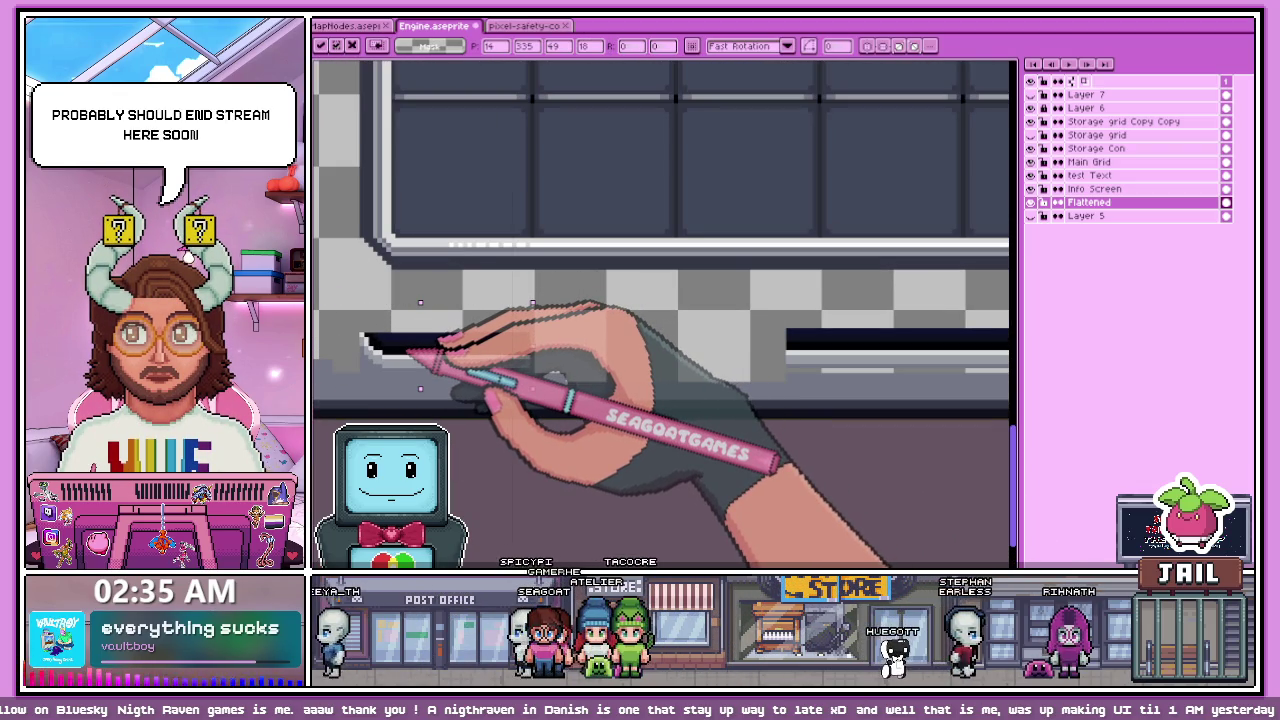
key("Return")
Step: Stretch the dark bar left to fill the gap, then reselect and confirm its position
scroll(471, 294, "down", 1)
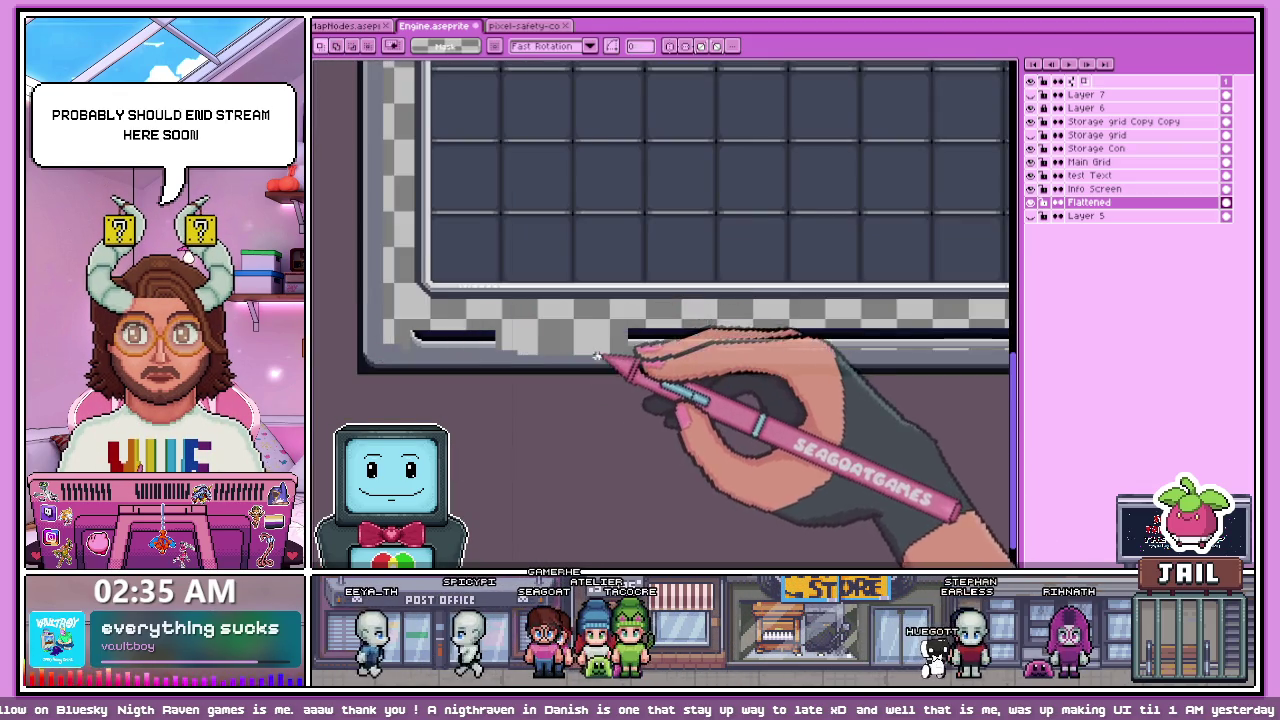
scroll(567, 312, "up", 1)
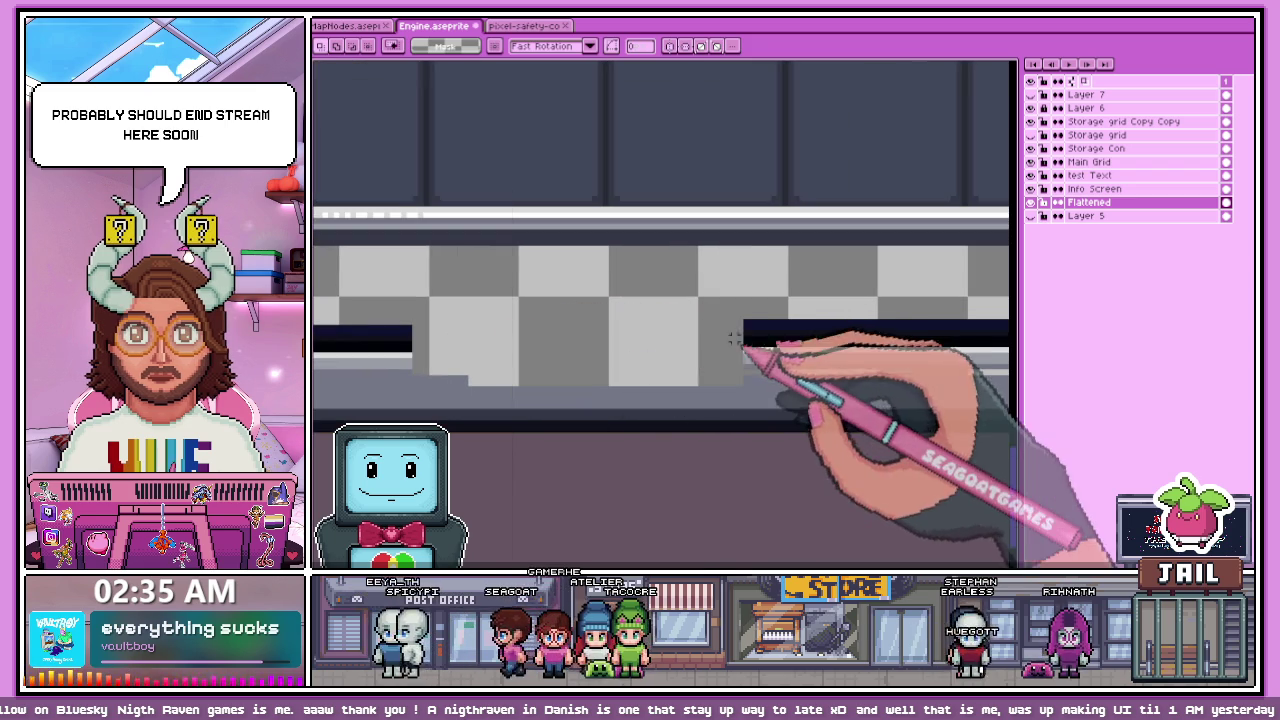
mouse_move(744, 334)
left_mouse_down()
mouse_move(420, 345)
mouse_move(413, 358)
left_mouse_up()
scroll(414, 352, "down", 1)
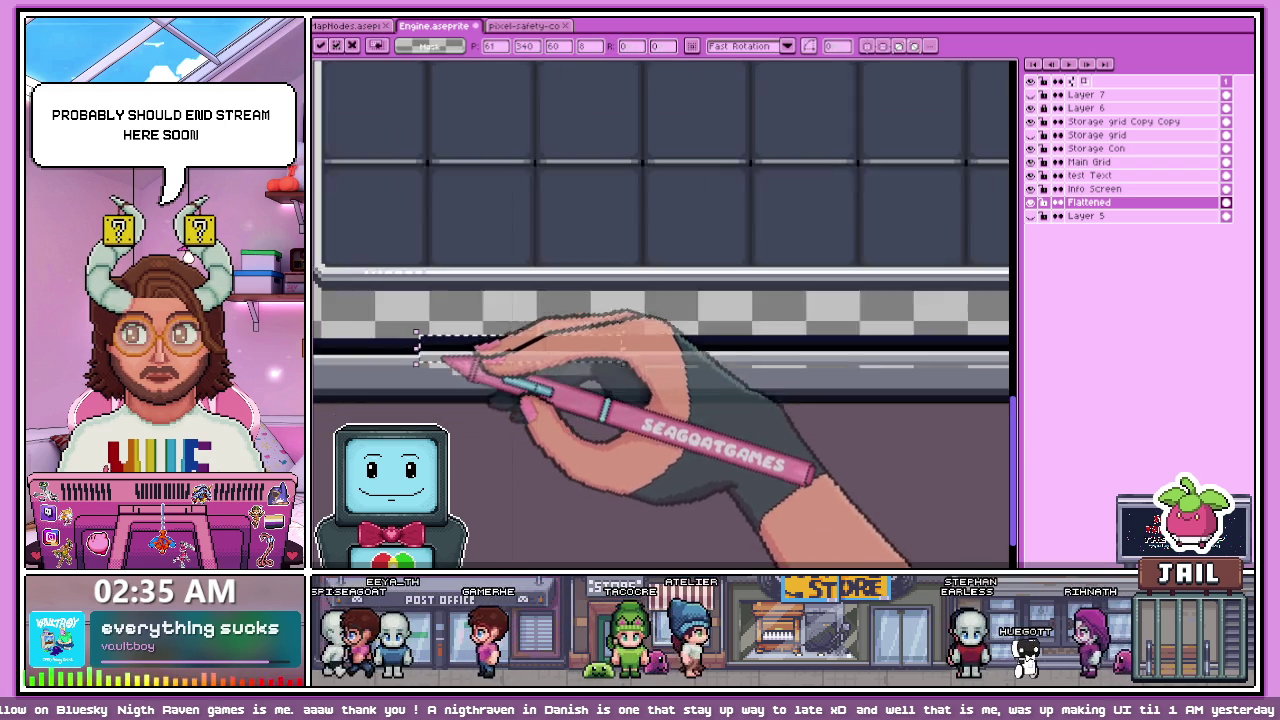
scroll(423, 357, "down", 1)
key("Return")
scroll(428, 363, "up", 2)
scroll(423, 329, "up", 1)
left_click_drag(397, 313, 659, 362)
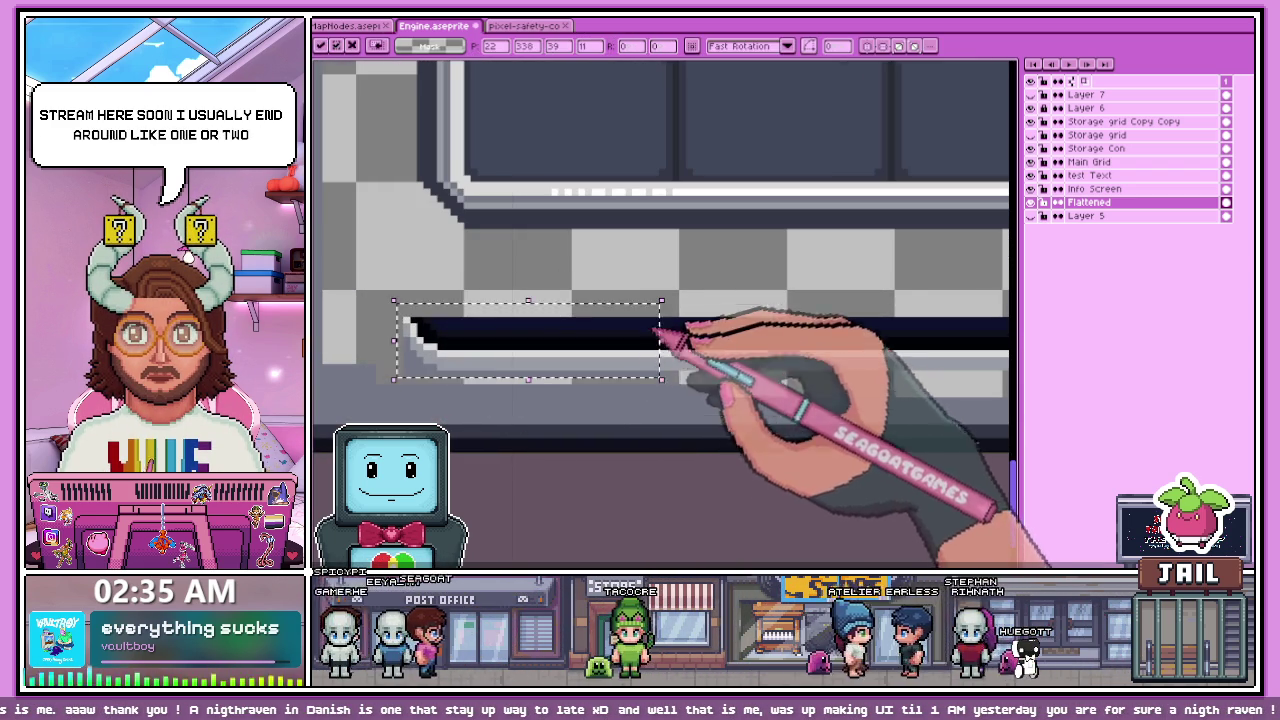
scroll(660, 340, "down", 2)
key("Return")
scroll(628, 350, "up", 1)
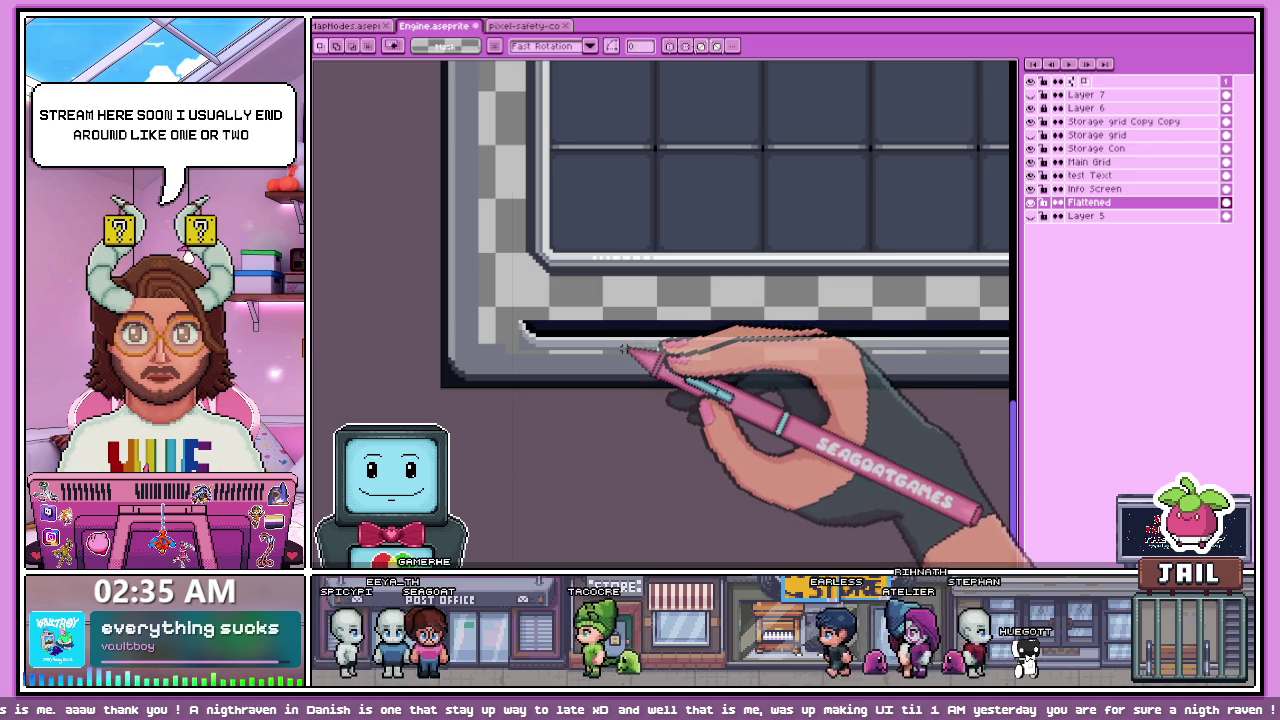
scroll(600, 345, "up", 1)
scroll(520, 325, "up", 1)
Step: Switch to the Pencil (B) and zoom out to view the whole mockup
key("b")
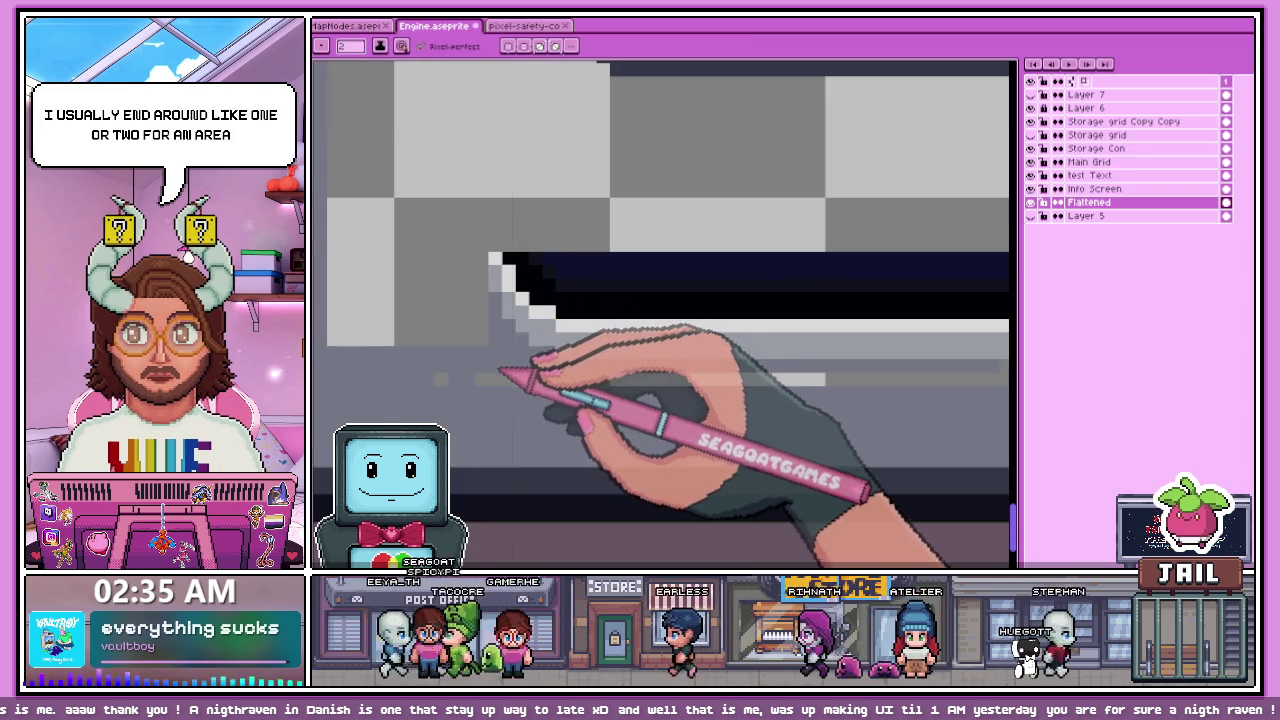
scroll(514, 350, "down", 2)
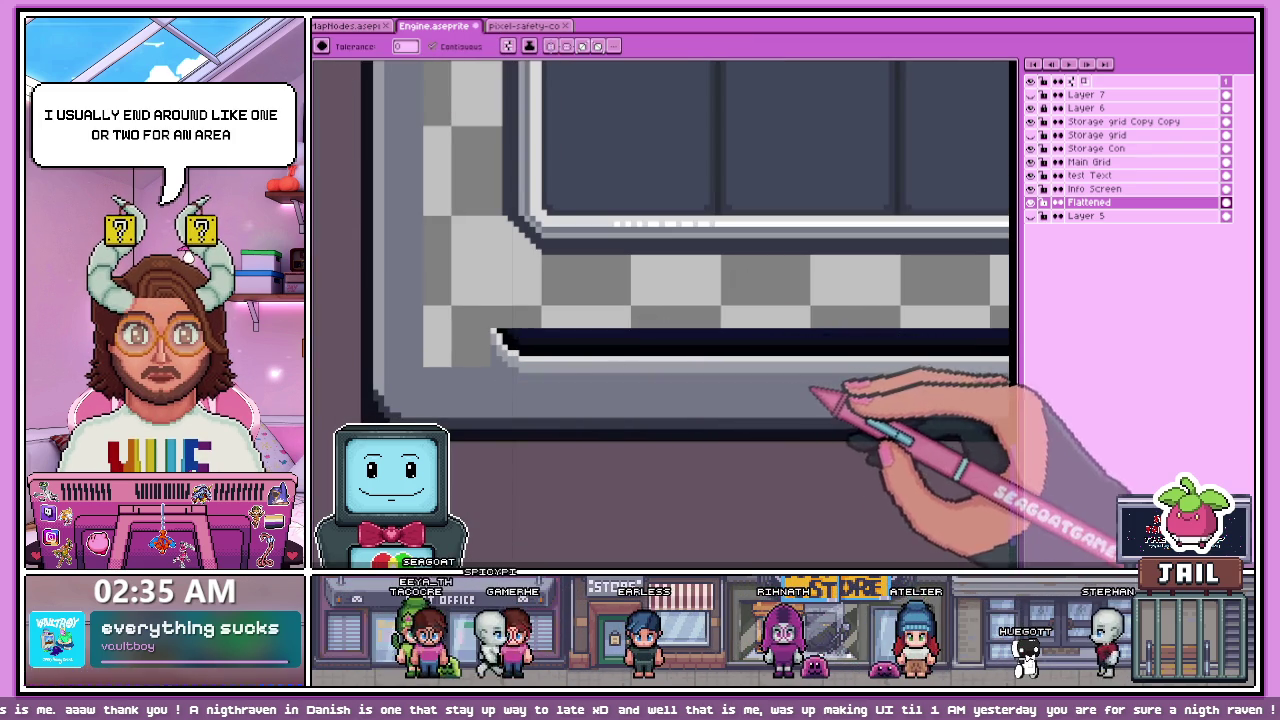
scroll(812, 392, "down", 3)
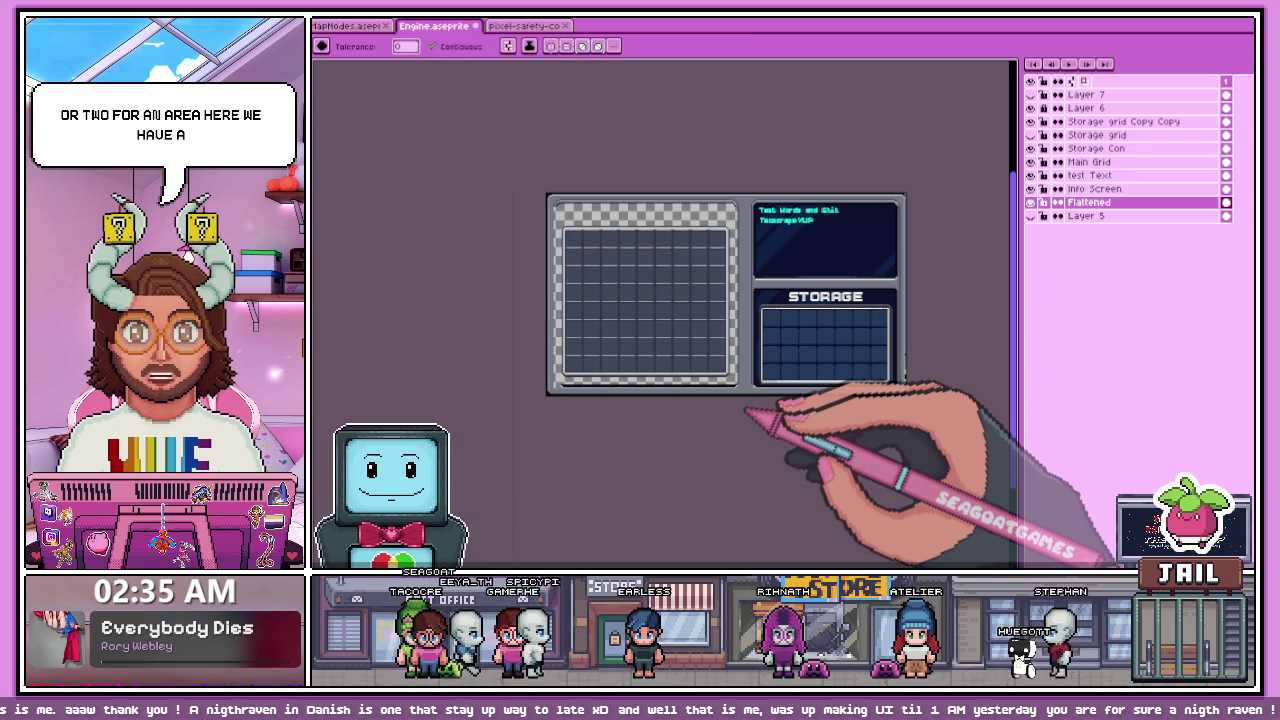
scroll(748, 405, "up", 3)
scroll(700, 360, "up", 3)
key("b")
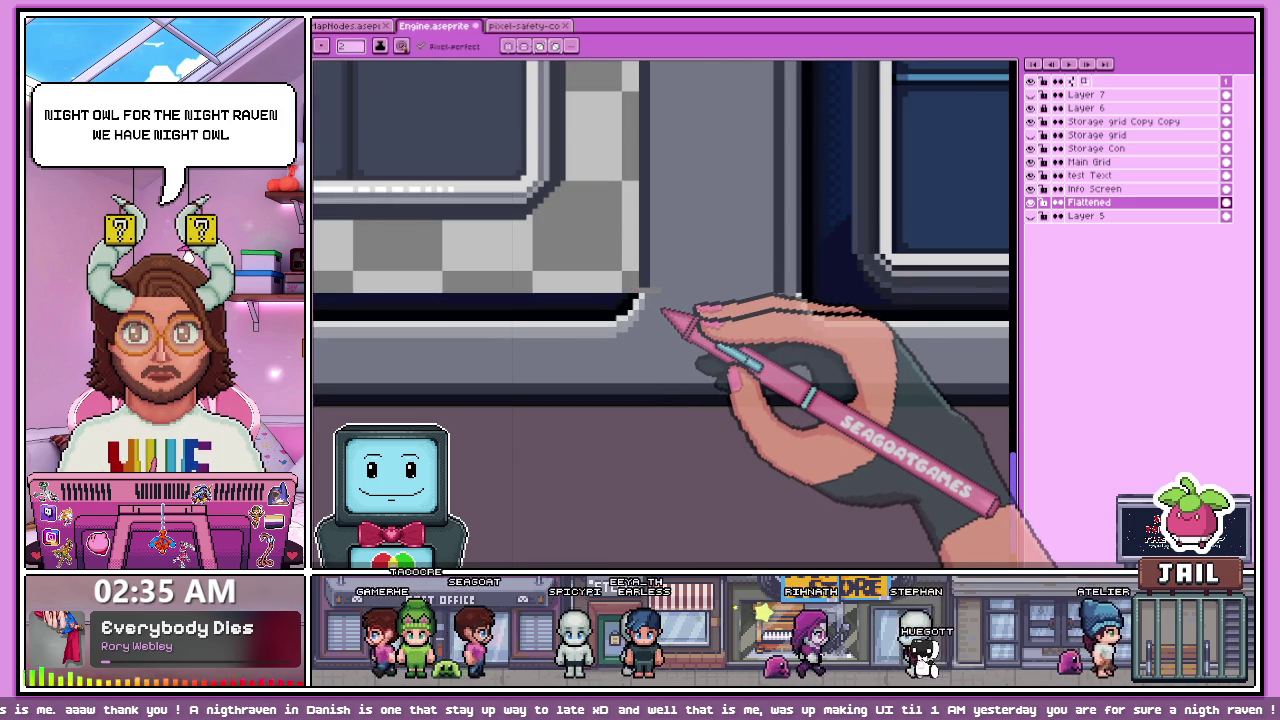
scroll(627, 310, "up", 1)
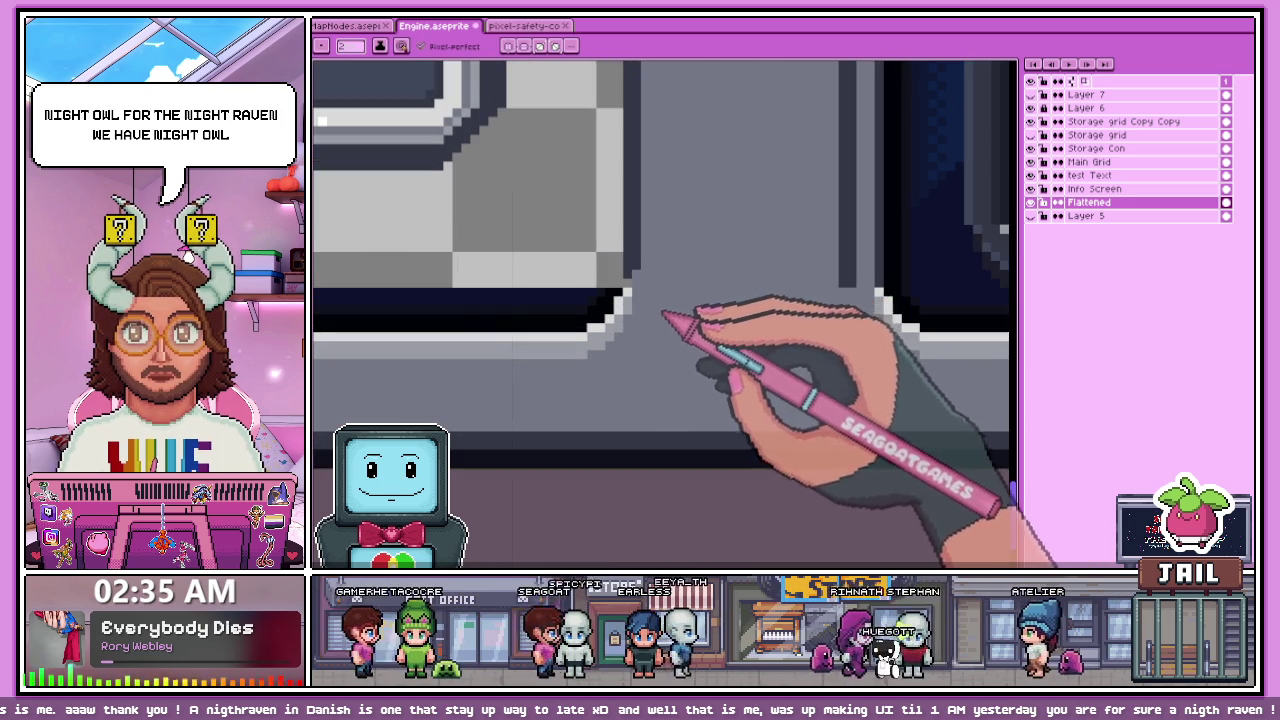
left_click(350, 46)
scroll(645, 245, "up", 1)
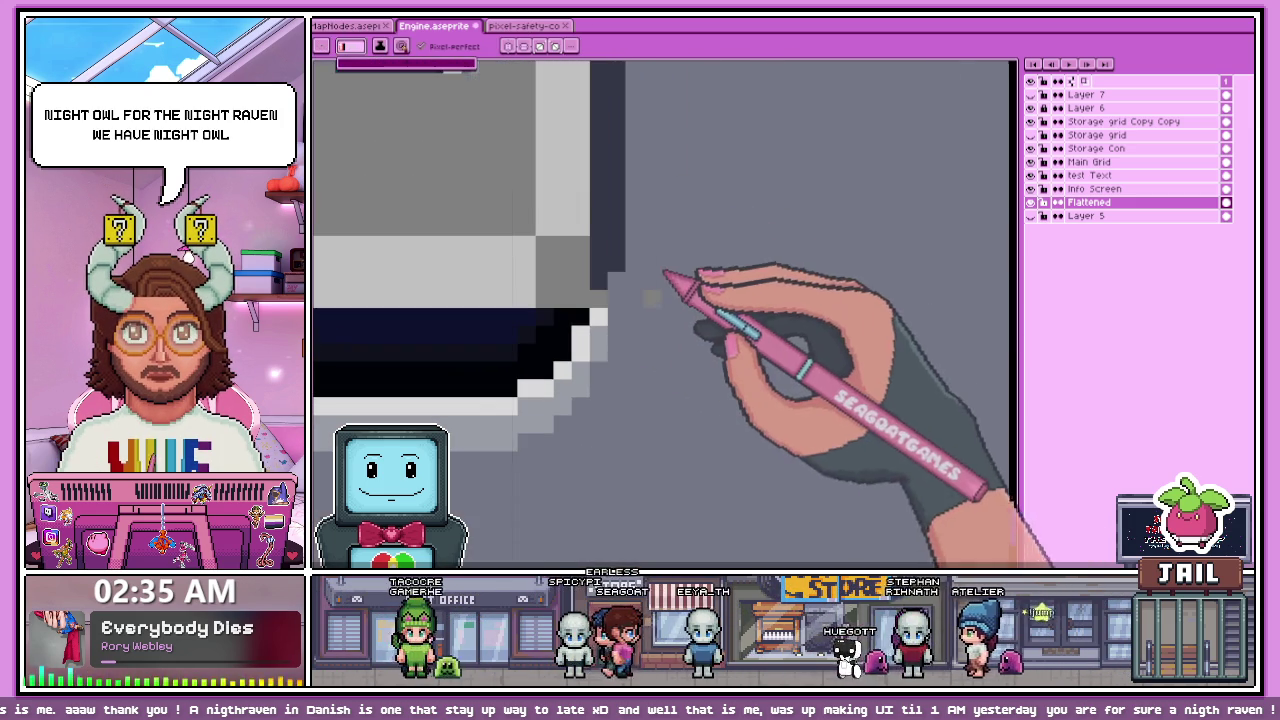
scroll(629, 286, "down", 1)
scroll(683, 372, "down", 1)
scroll(430, 343, "up", 1)
scroll(530, 420, "down", 2)
scroll(548, 453, "down", 1)
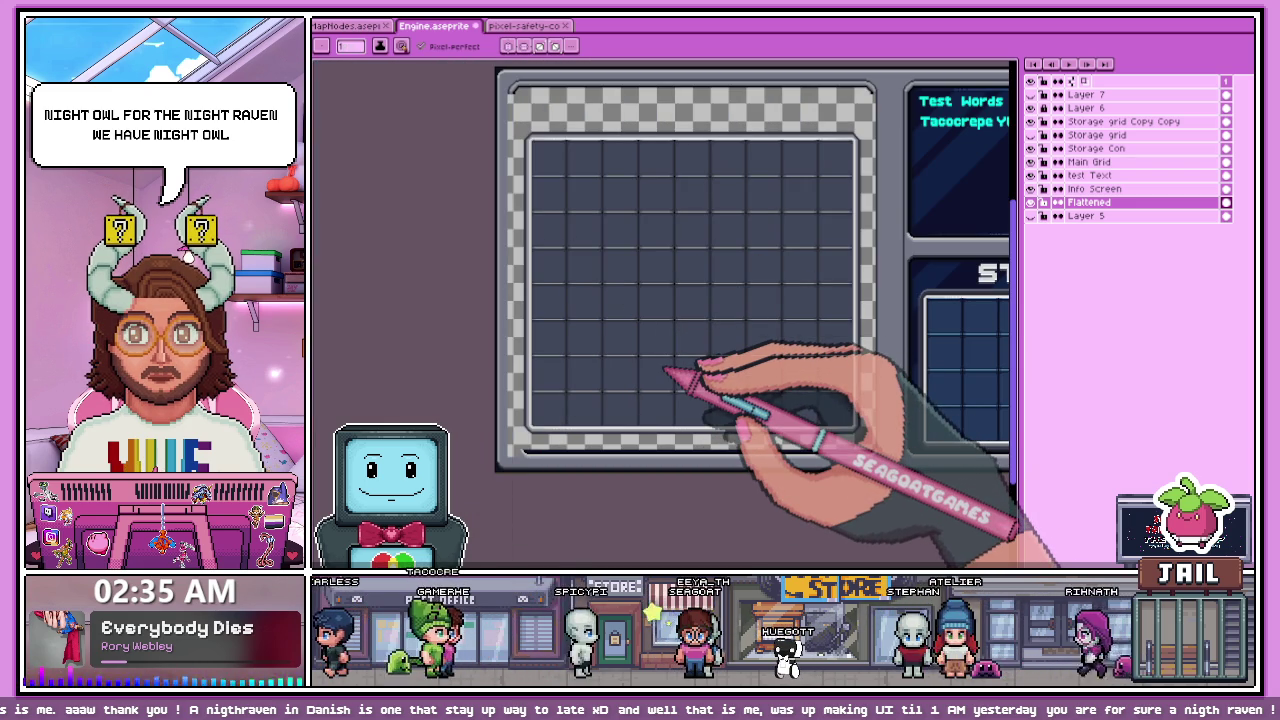
scroll(600, 400, "down", 1)
scroll(700, 440, "up", 2)
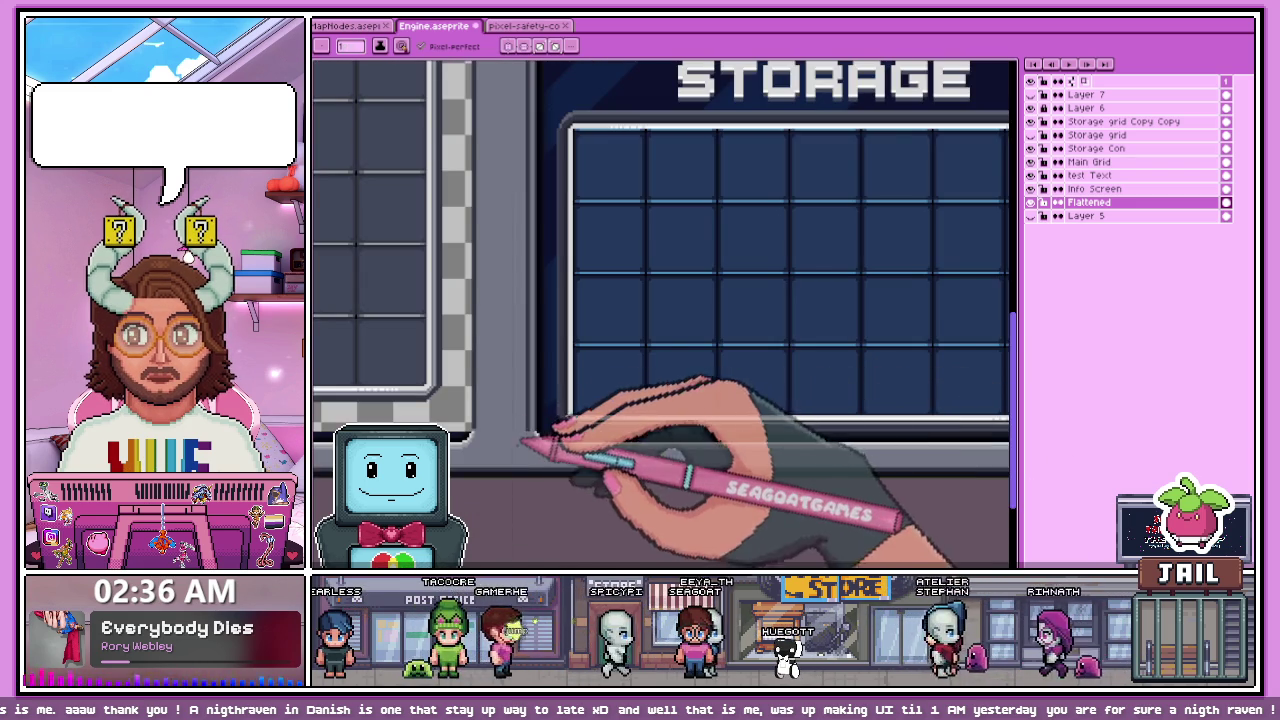
scroll(563, 386, "down", 2)
scroll(700, 395, "up", 1)
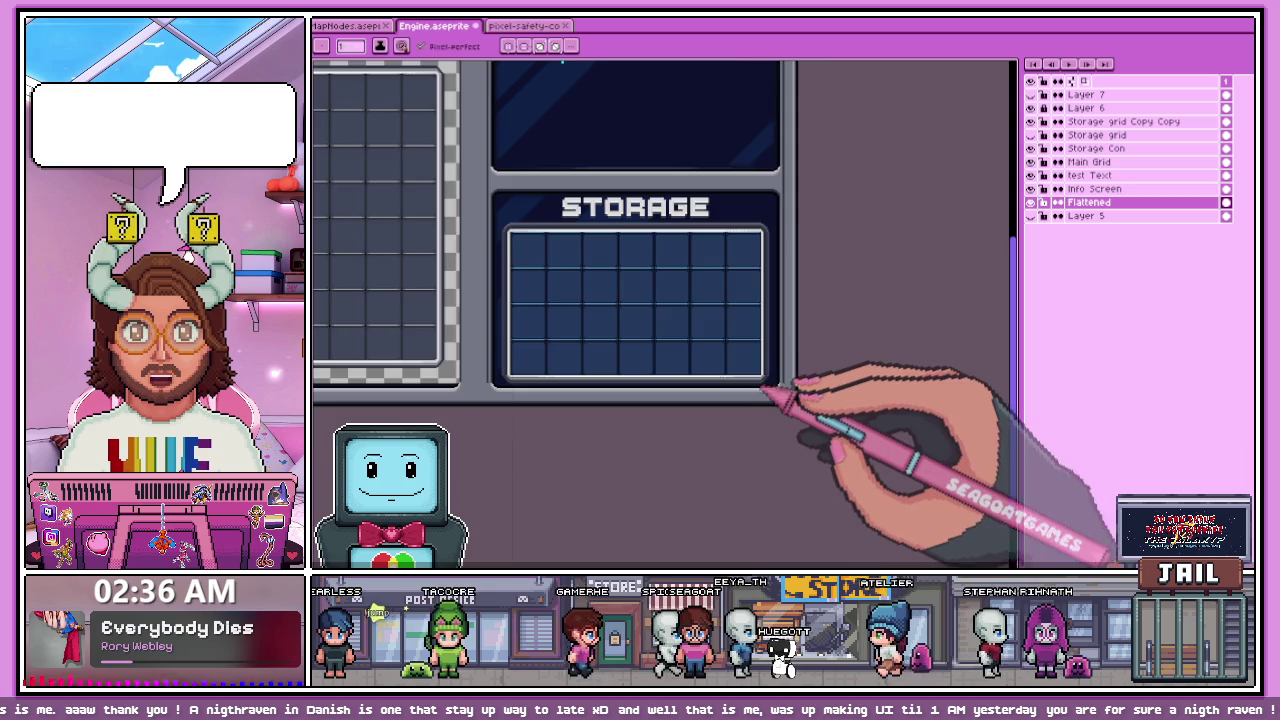
Step: Lower the strip along the STORAGE panel's bottom edge by one pixel and commit it
scroll(765, 388, "up", 2)
scroll(790, 425, "down", 2)
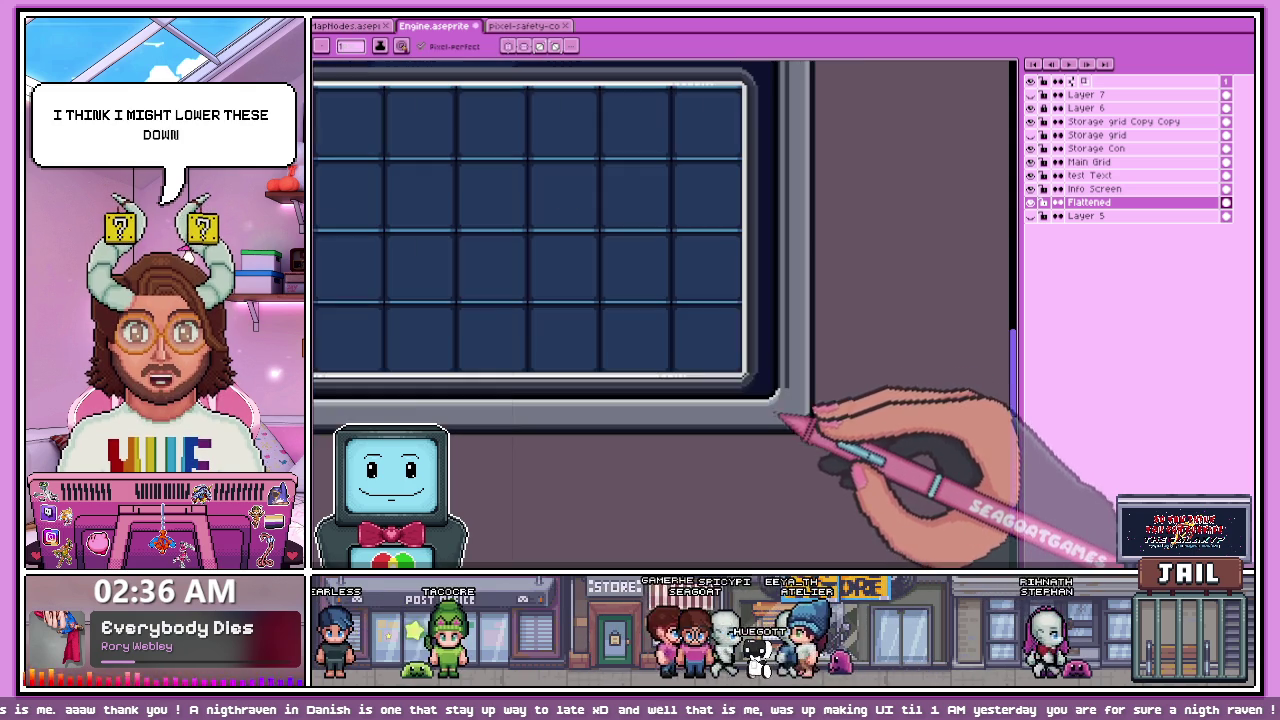
scroll(790, 410, "down", 2)
scroll(700, 375, "up", 1)
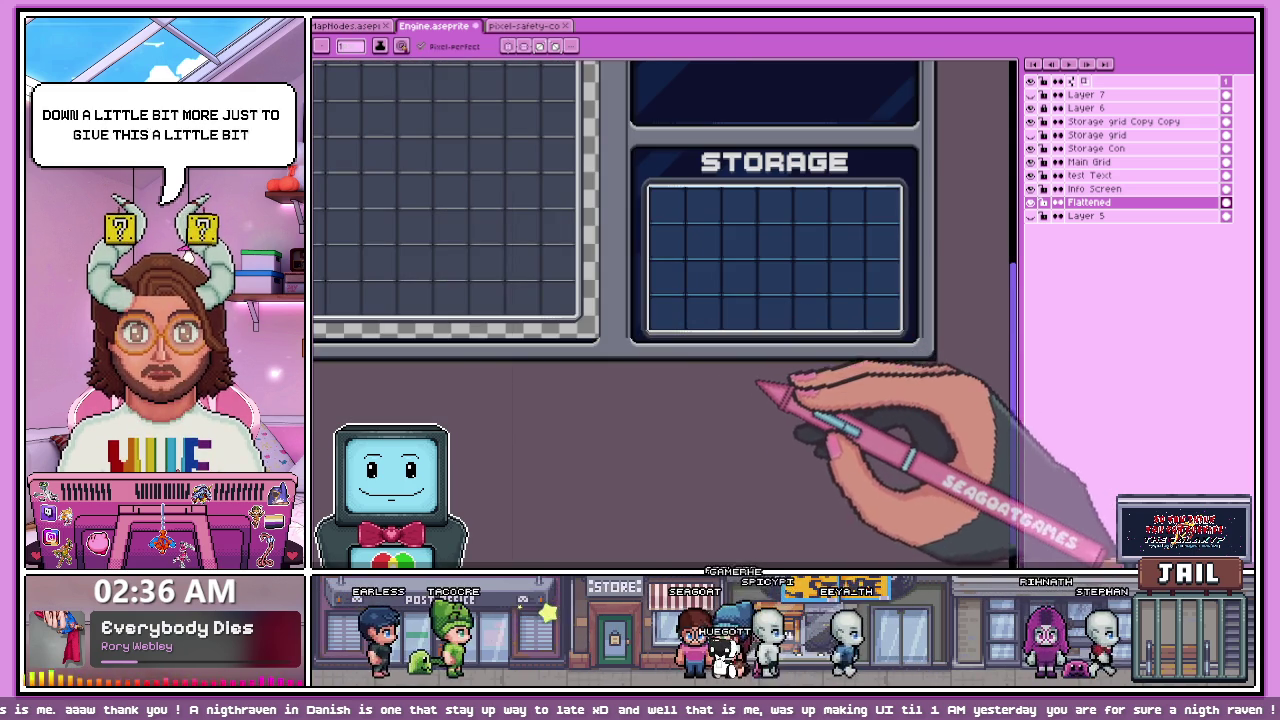
scroll(645, 348, "up", 3)
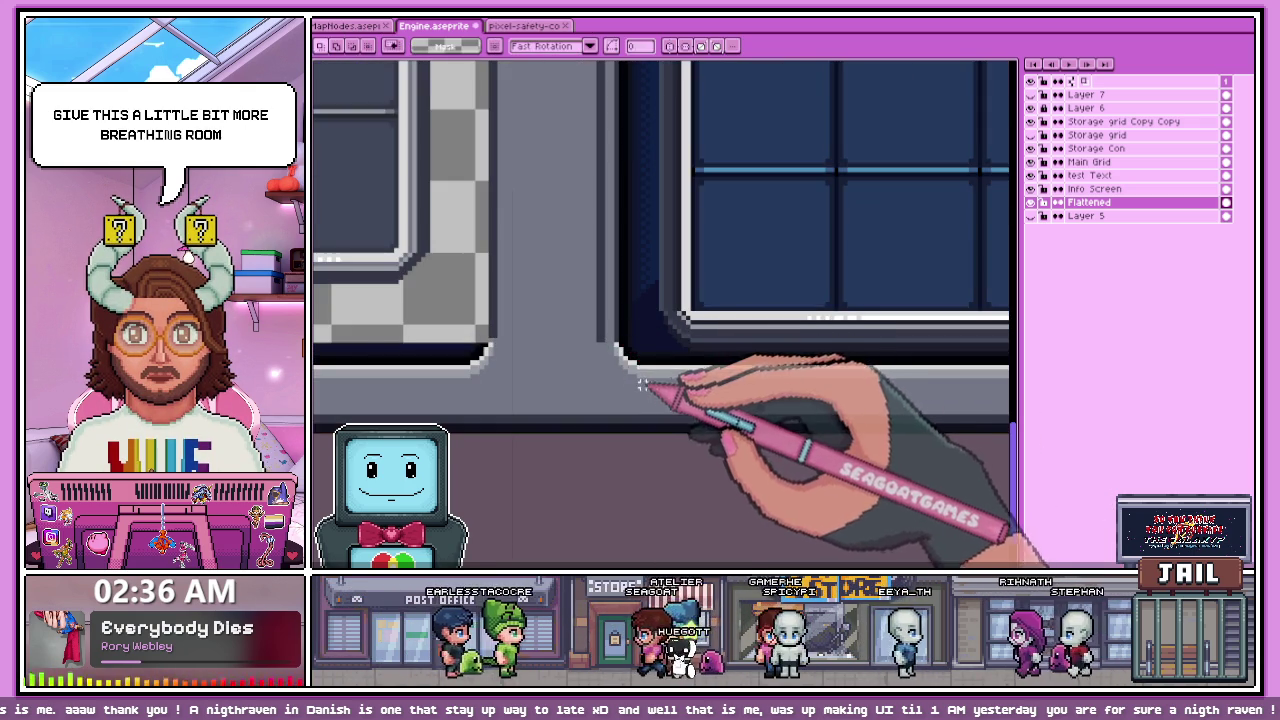
scroll(640, 382, "down", 3)
scroll(625, 372, "up", 1)
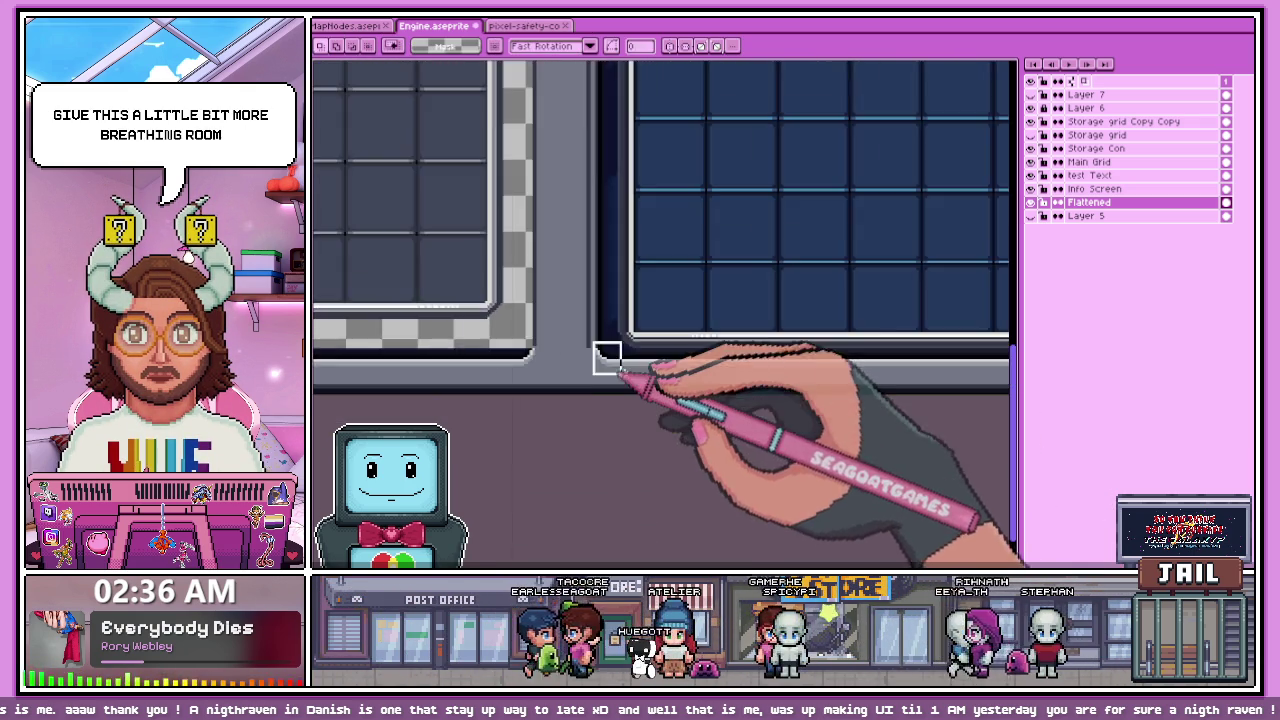
scroll(640, 370, "down", 2)
scroll(729, 386, "up", 2)
left_click_drag(402, 320, 980, 345)
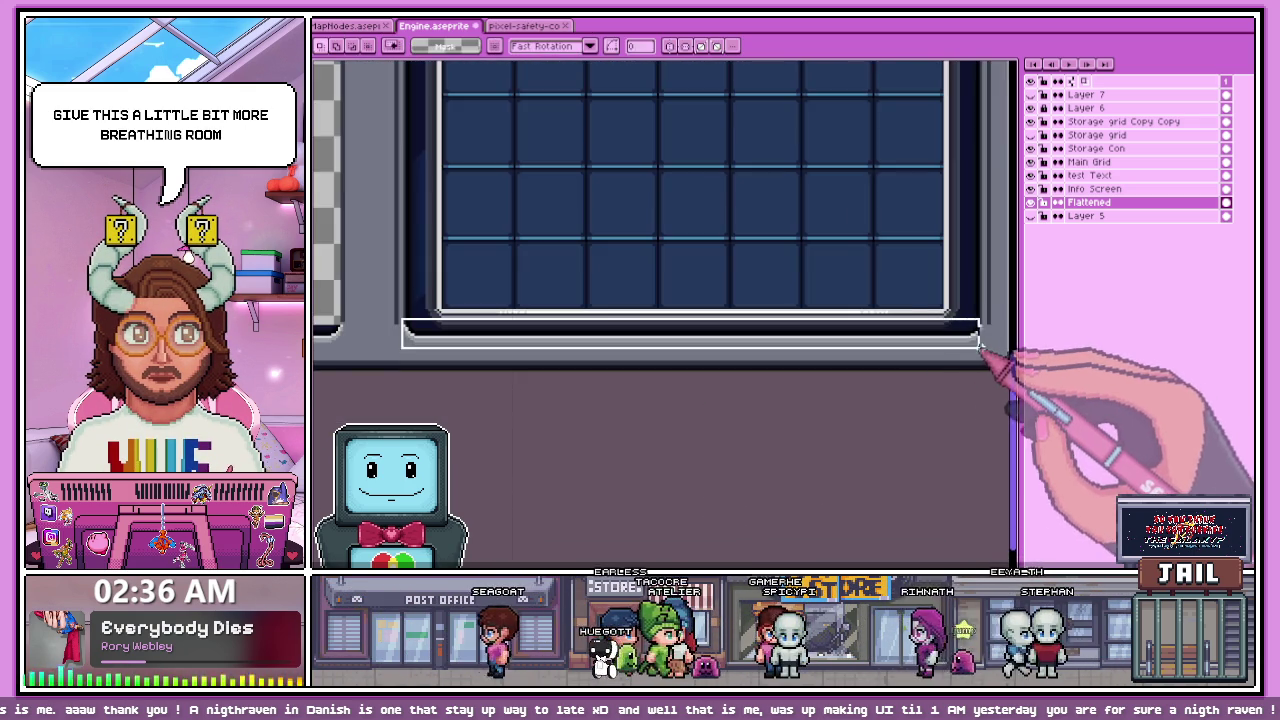
scroll(980, 345, "up", 2)
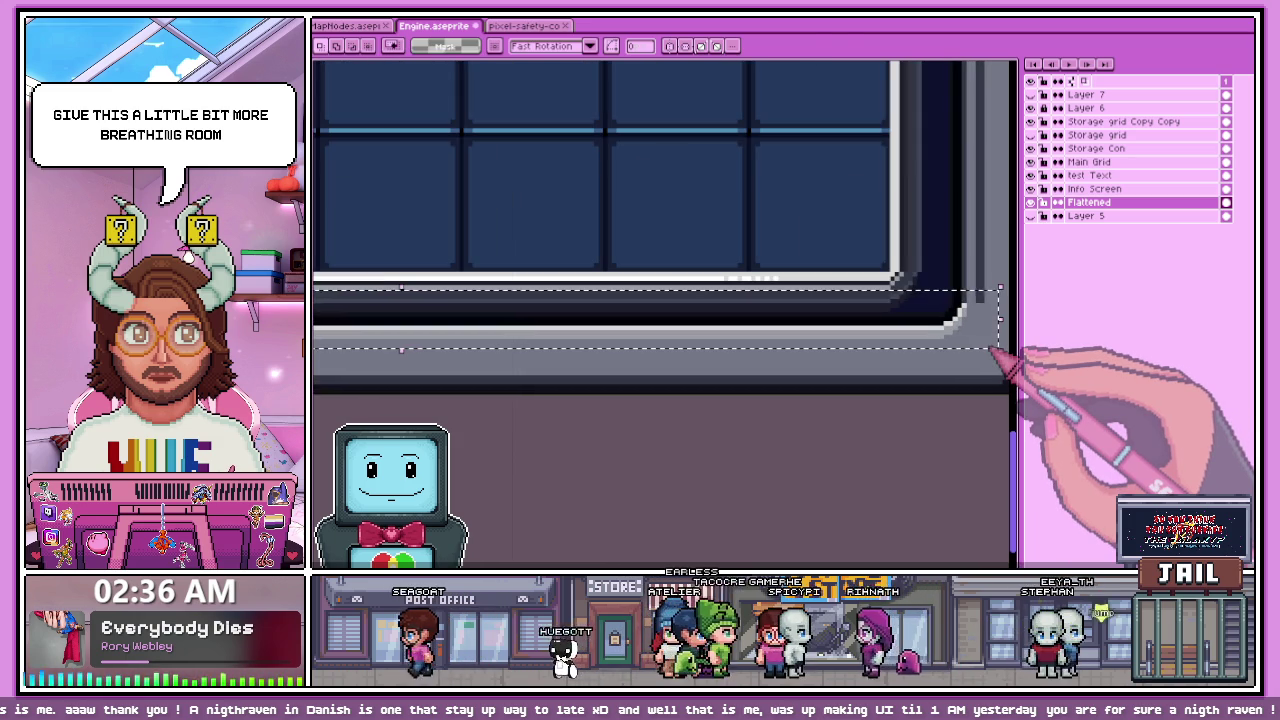
key("Down")
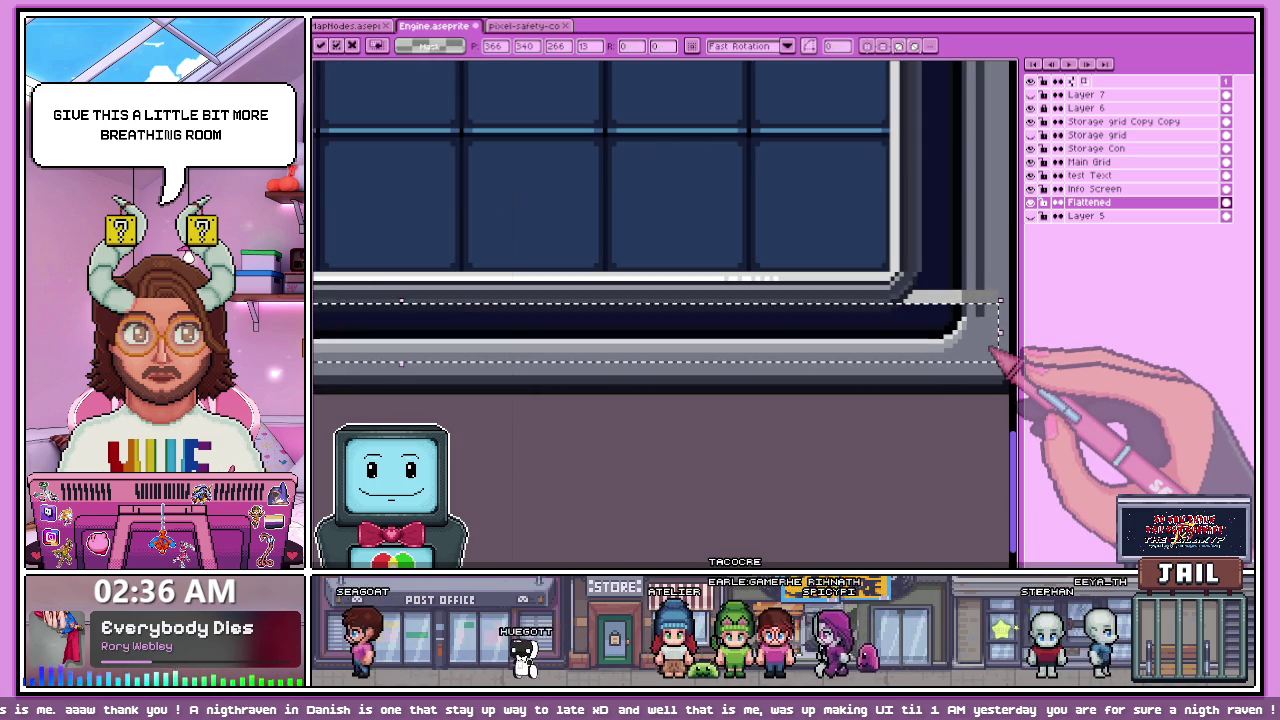
left_click(686, 437)
Step: Retouch the lower-right corner by darkening a column of pixels beside the bright bar
scroll(935, 302, "up", 1)
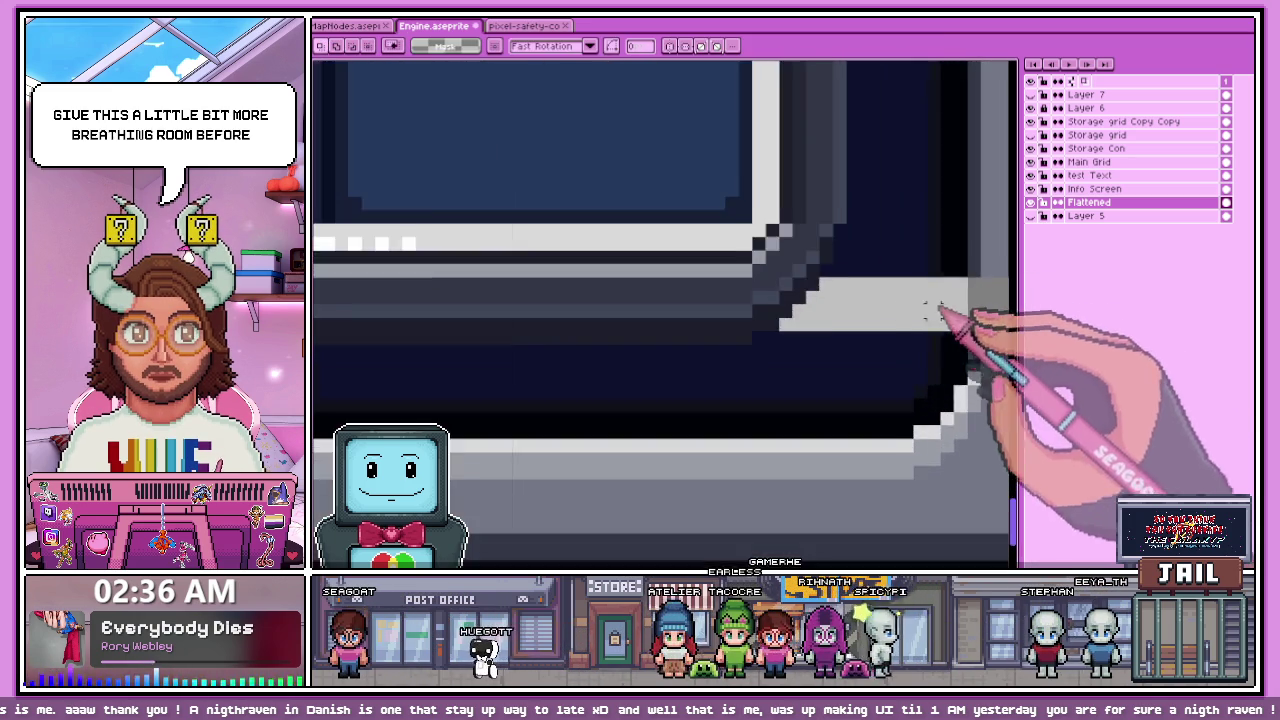
scroll(820, 310, "up", 1)
key("m")
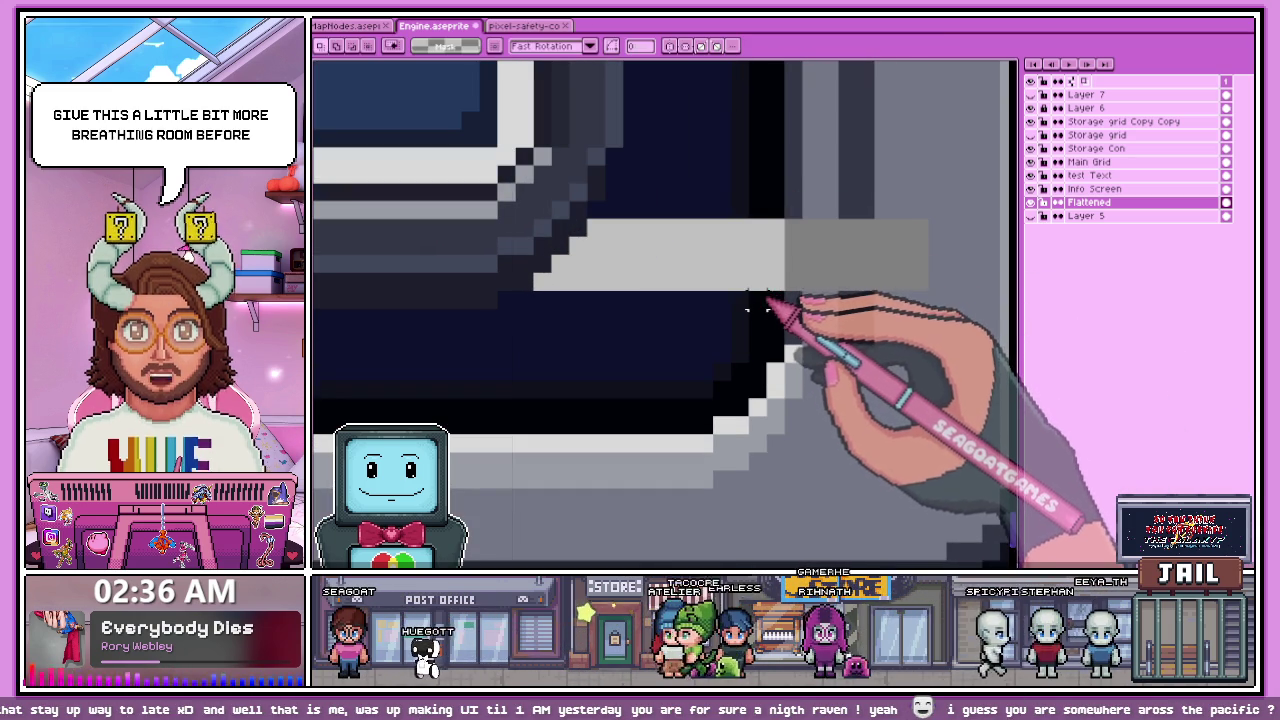
left_click_drag(790, 250, 877, 251)
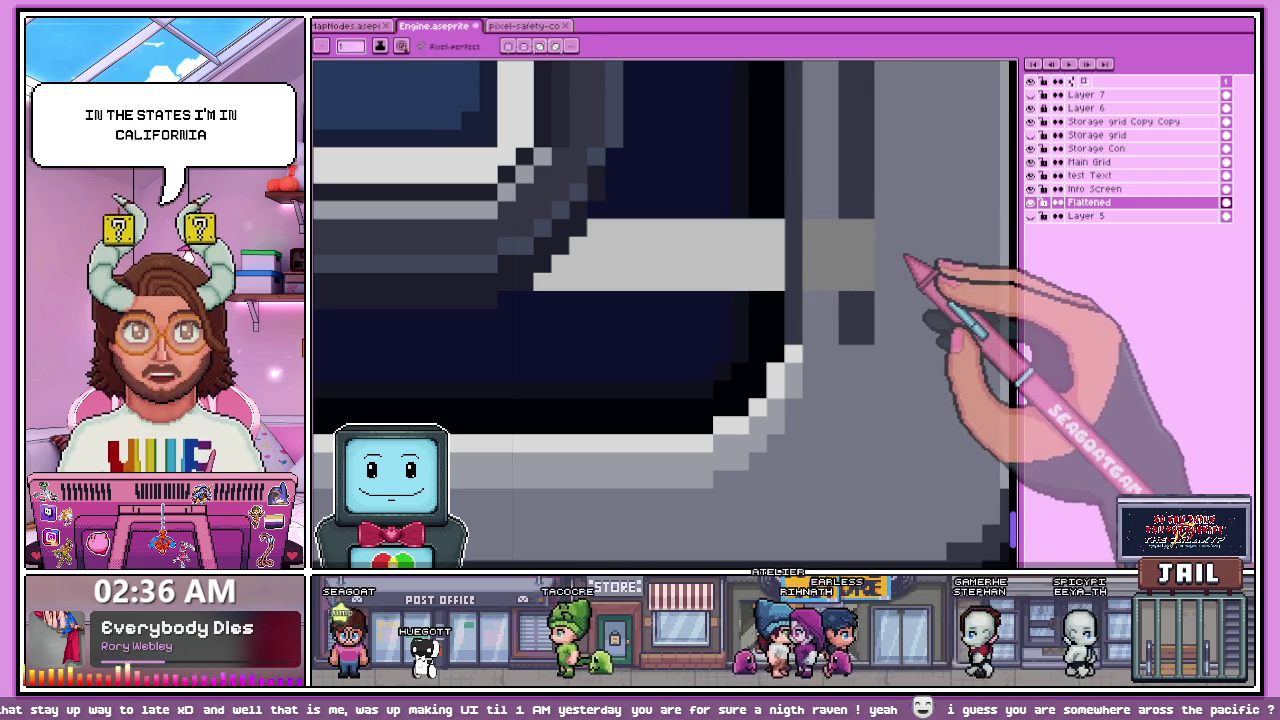
left_click_drag(848, 222, 848, 286)
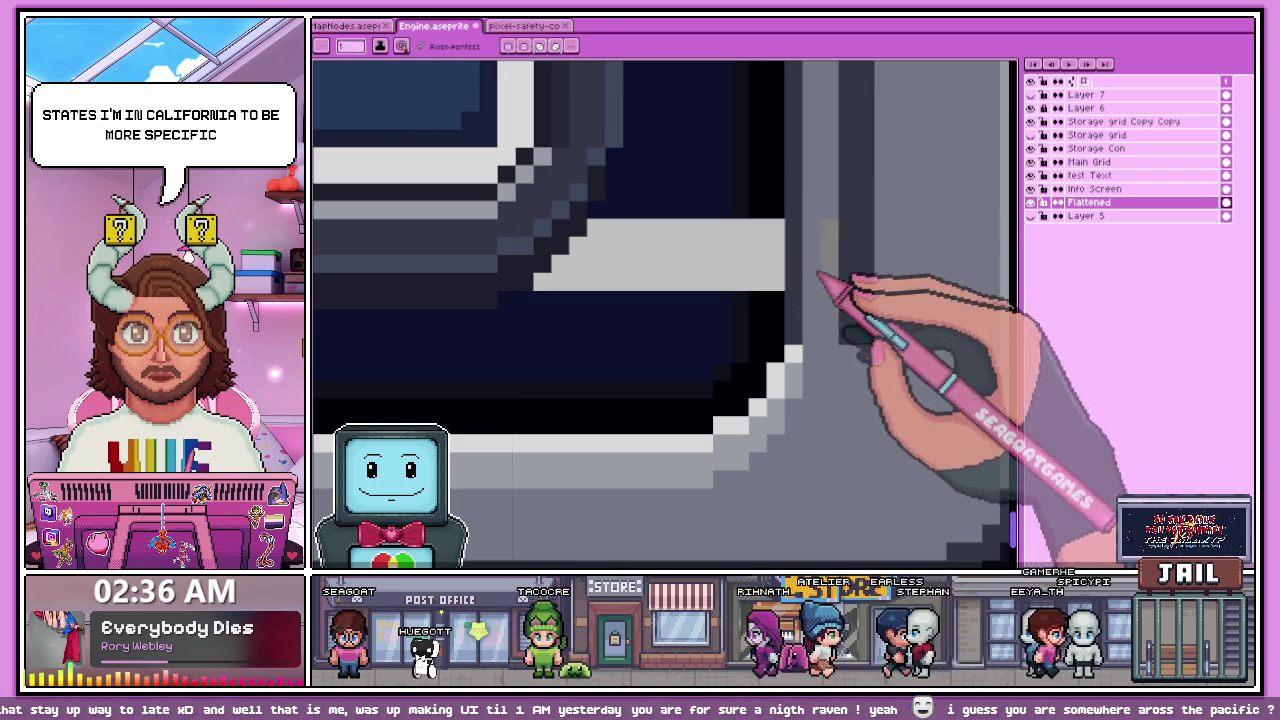
scroll(840, 268, "down", 3)
scroll(797, 257, "up", 2)
scroll(797, 257, "up", 1)
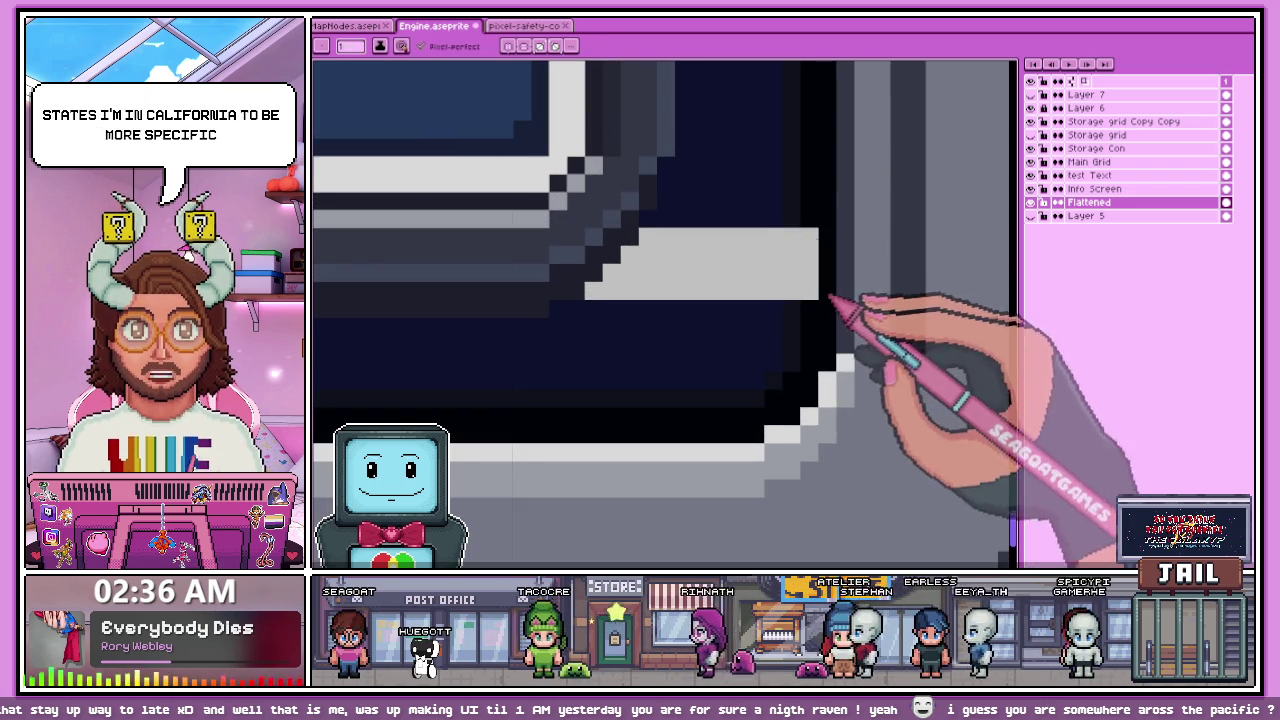
scroll(810, 265, "up", 1)
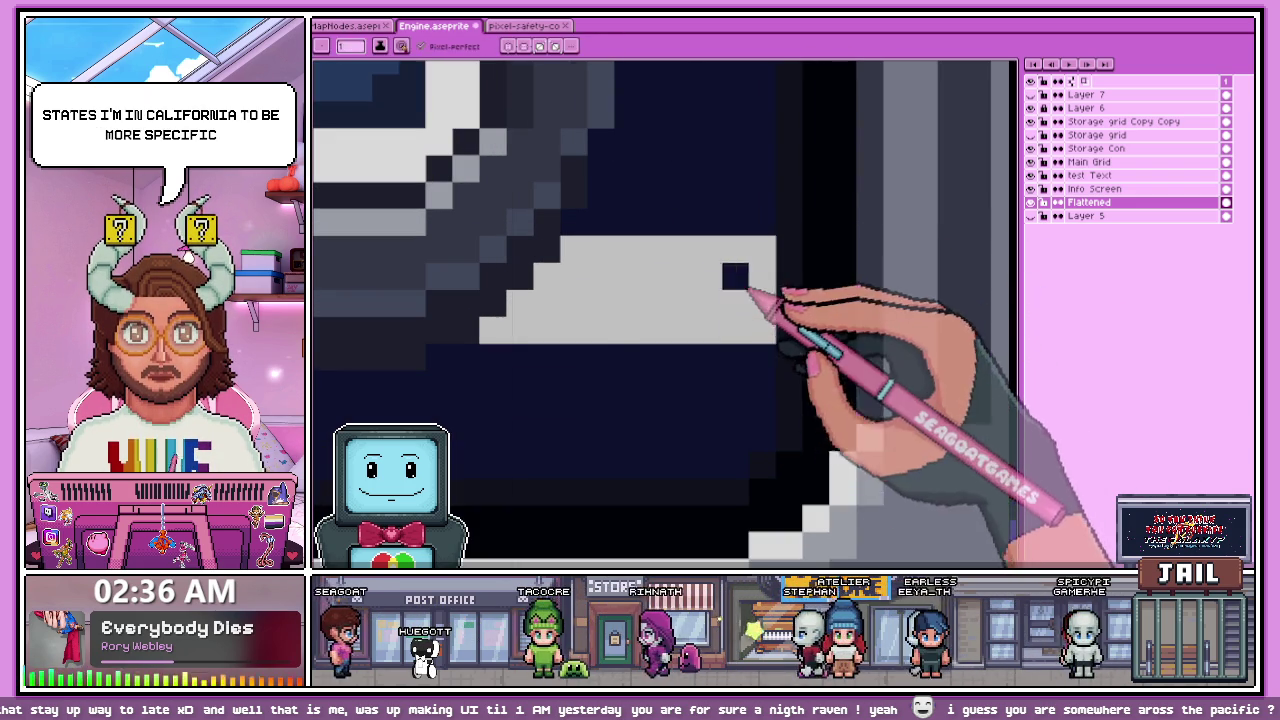
scroll(748, 308, "down", 2)
scroll(737, 343, "down", 2)
scroll(608, 294, "up", 3)
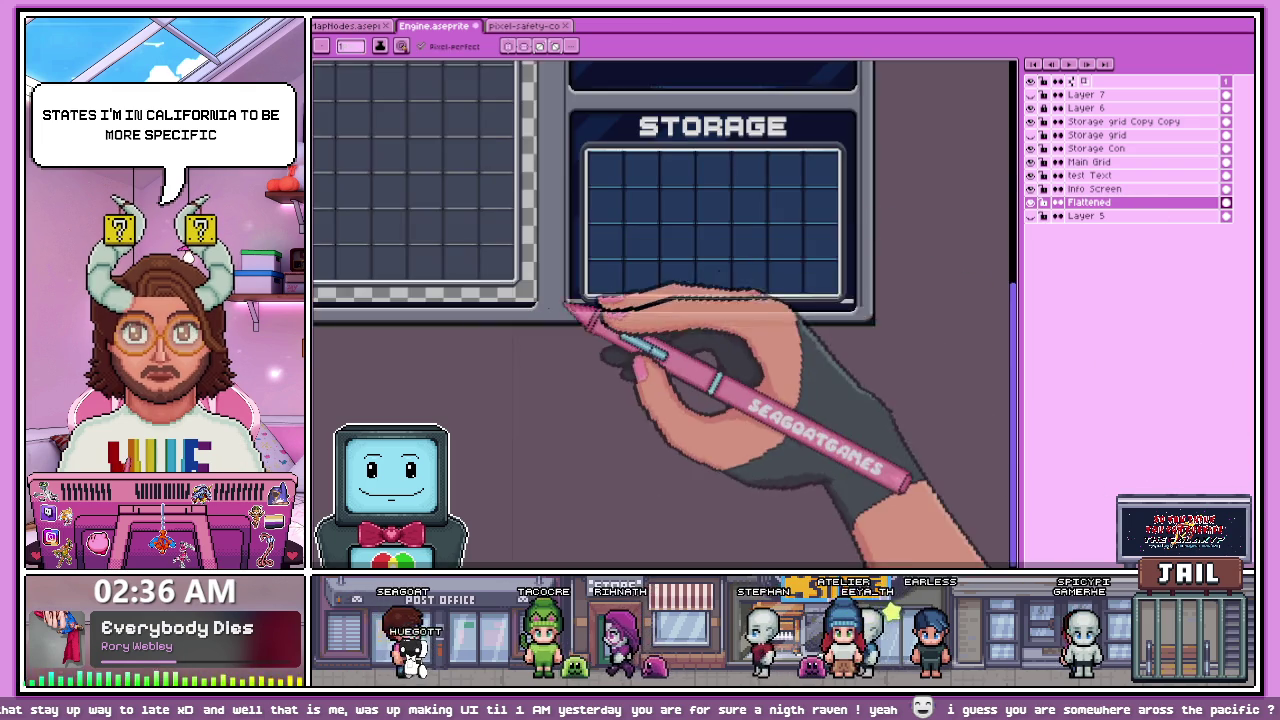
Step: Place a dark pixel at the grey block's left edge
scroll(630, 290, "up", 2)
scroll(651, 263, "up", 2)
scroll(663, 277, "up", 1)
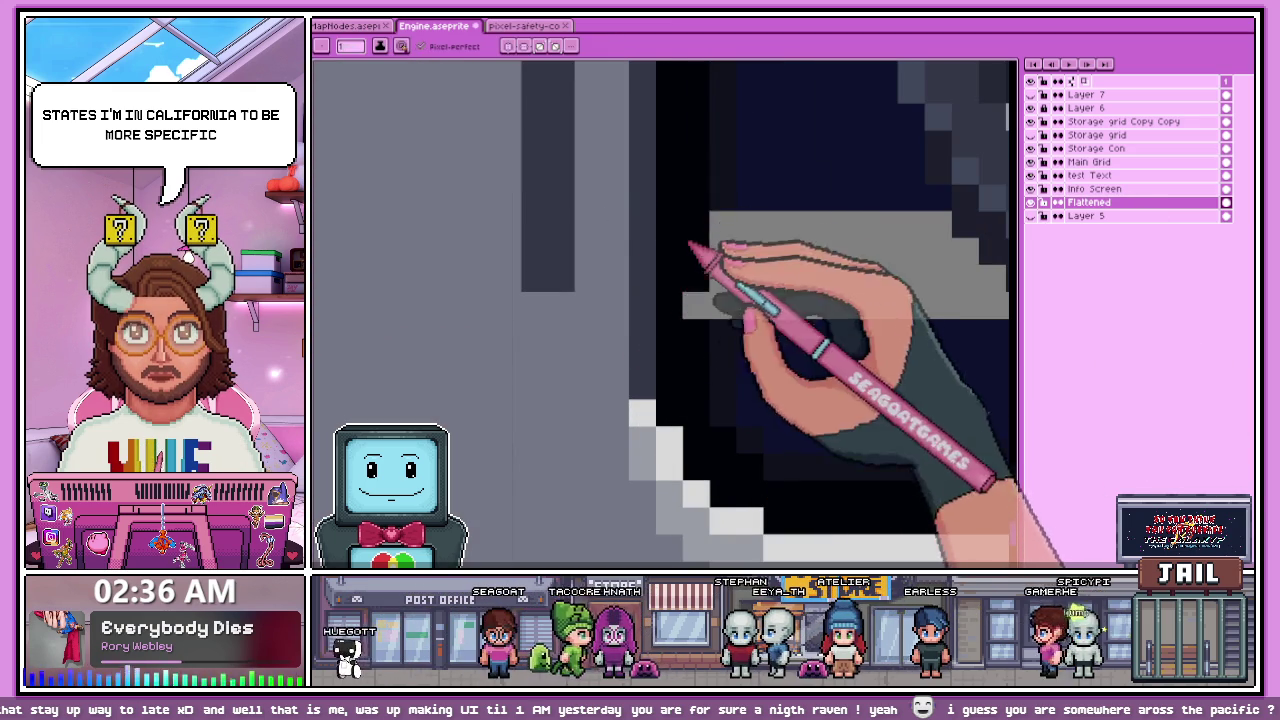
scroll(713, 345, "down", 1)
scroll(757, 337, "down", 1)
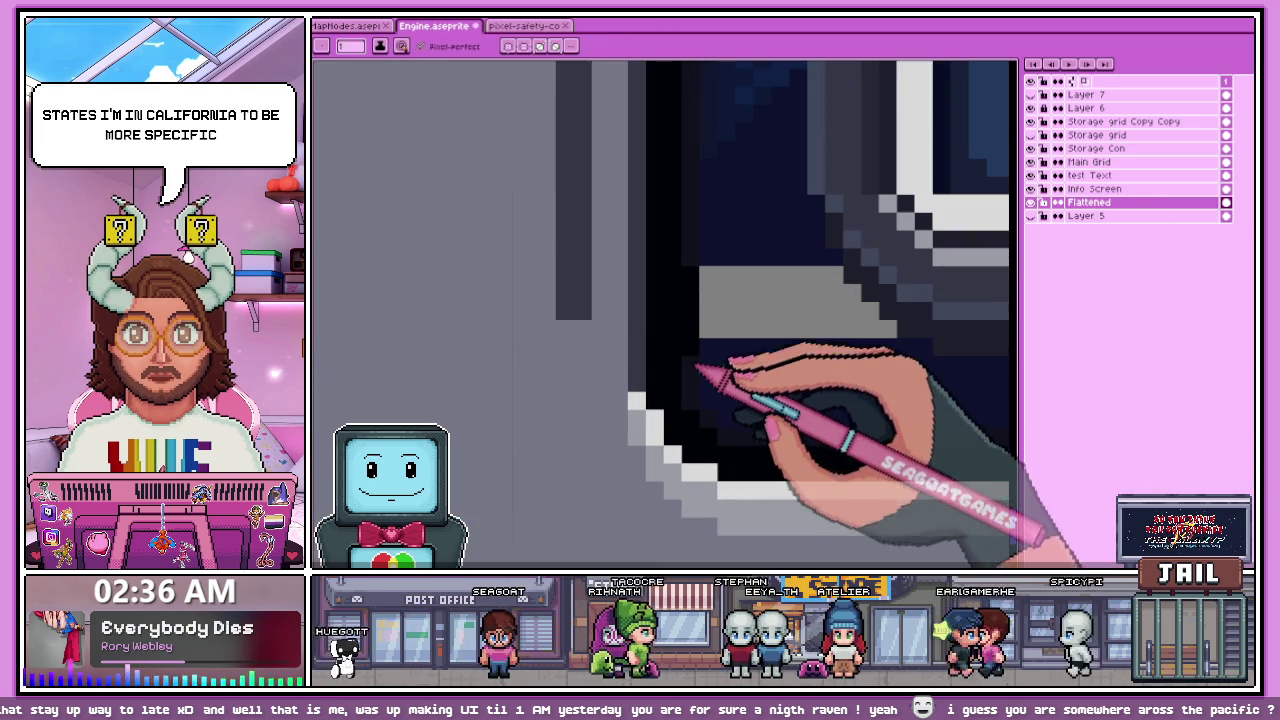
left_click(726, 292)
Step: Marquee-select the inner frame corner beside the dark lower band
scroll(752, 302, "down", 3)
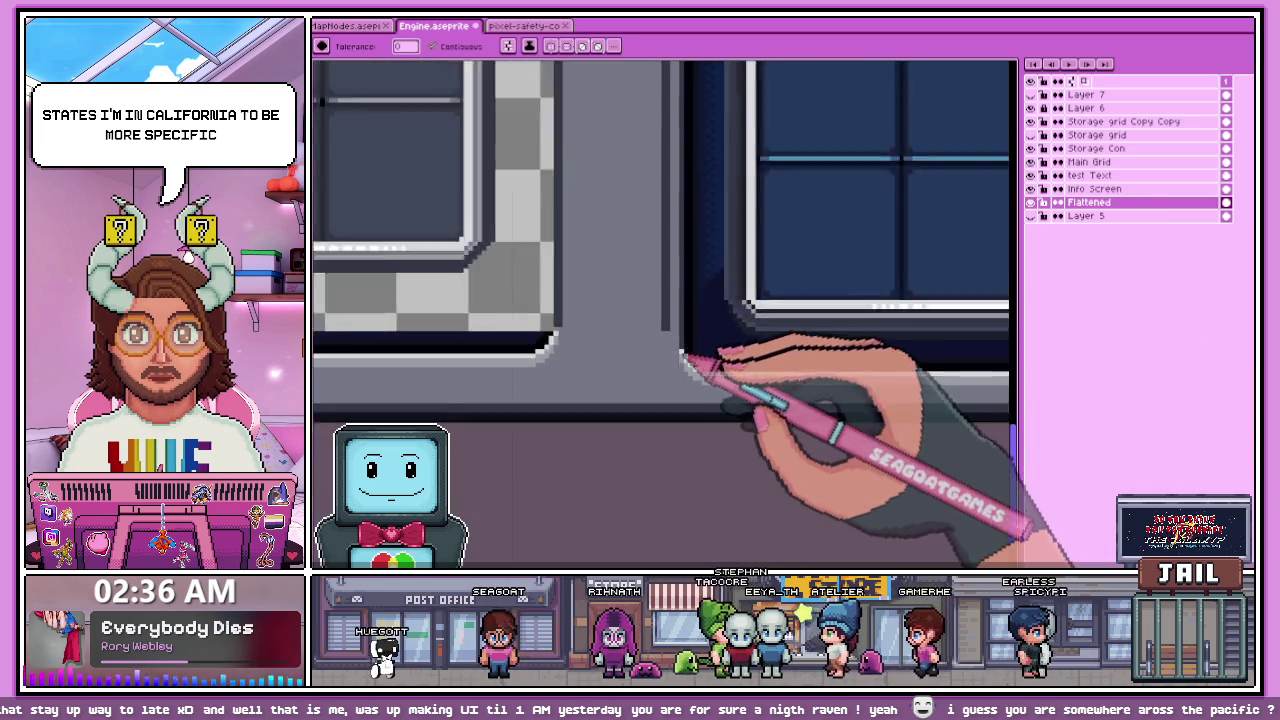
scroll(760, 355, "down", 2)
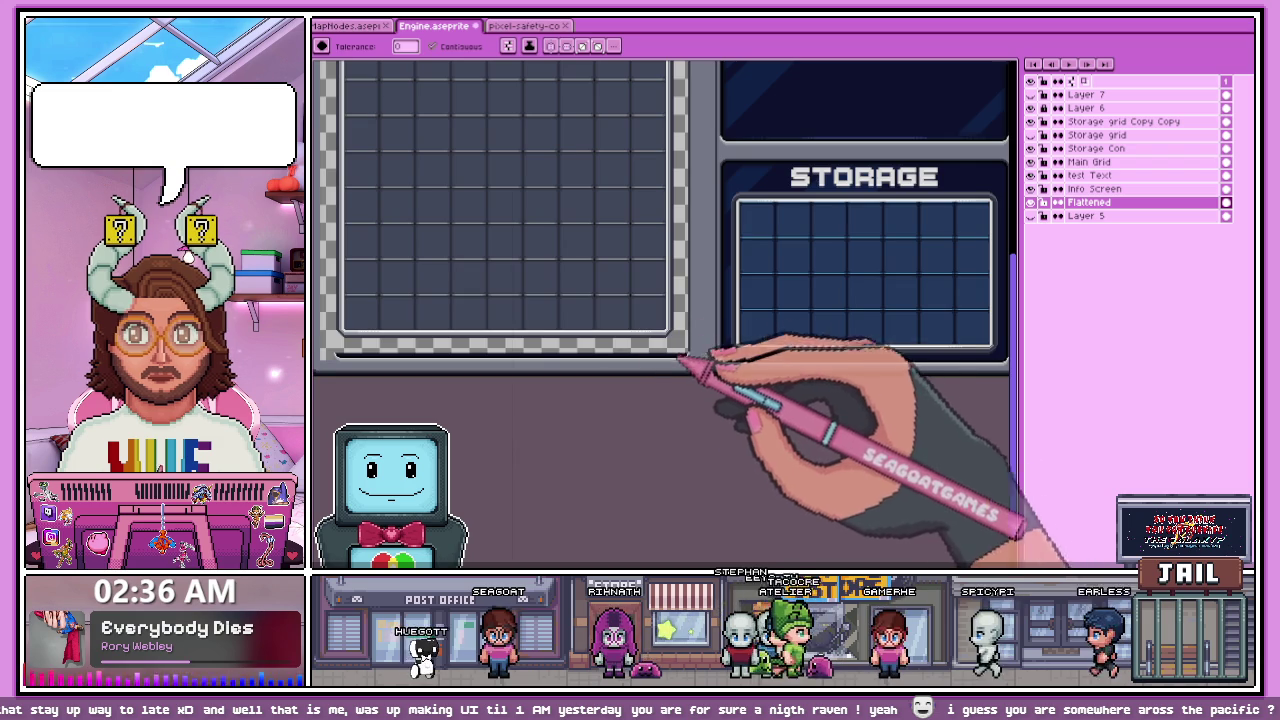
scroll(684, 366, "up", 1)
scroll(670, 330, "up", 2)
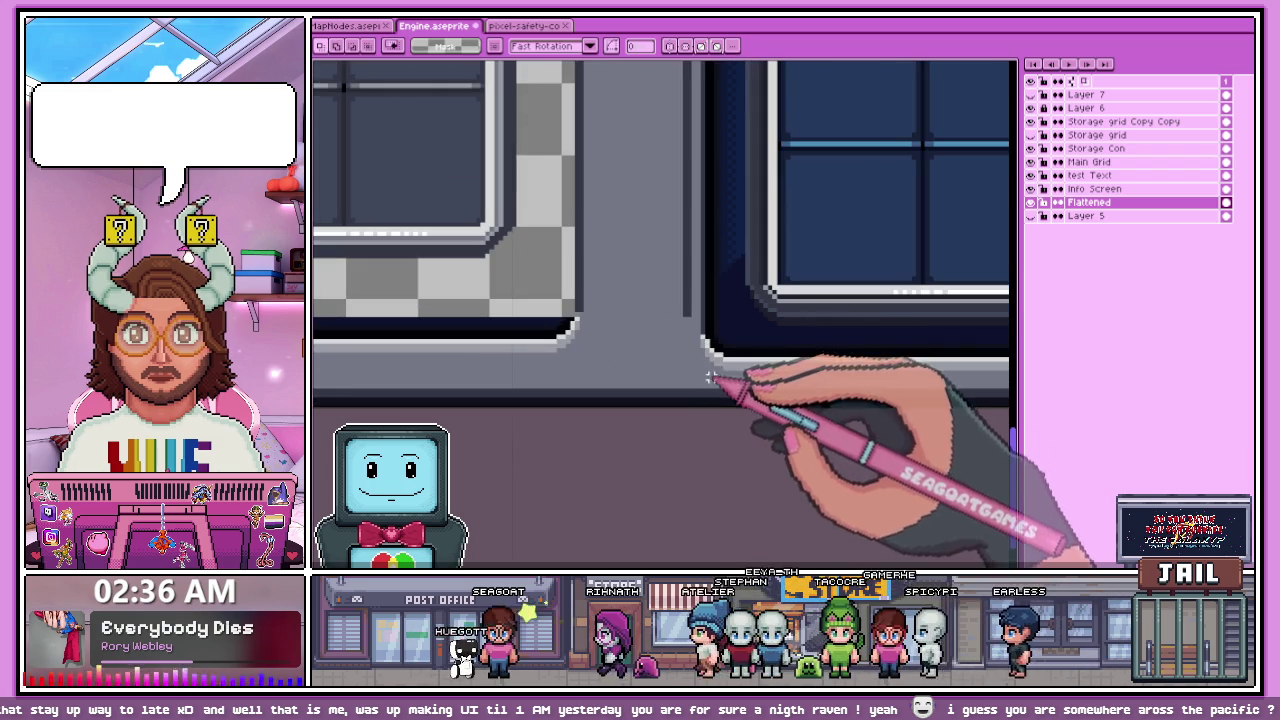
scroll(709, 377, "down", 2)
scroll(643, 306, "down", 1)
scroll(586, 251, "up", 2)
scroll(466, 309, "up", 1)
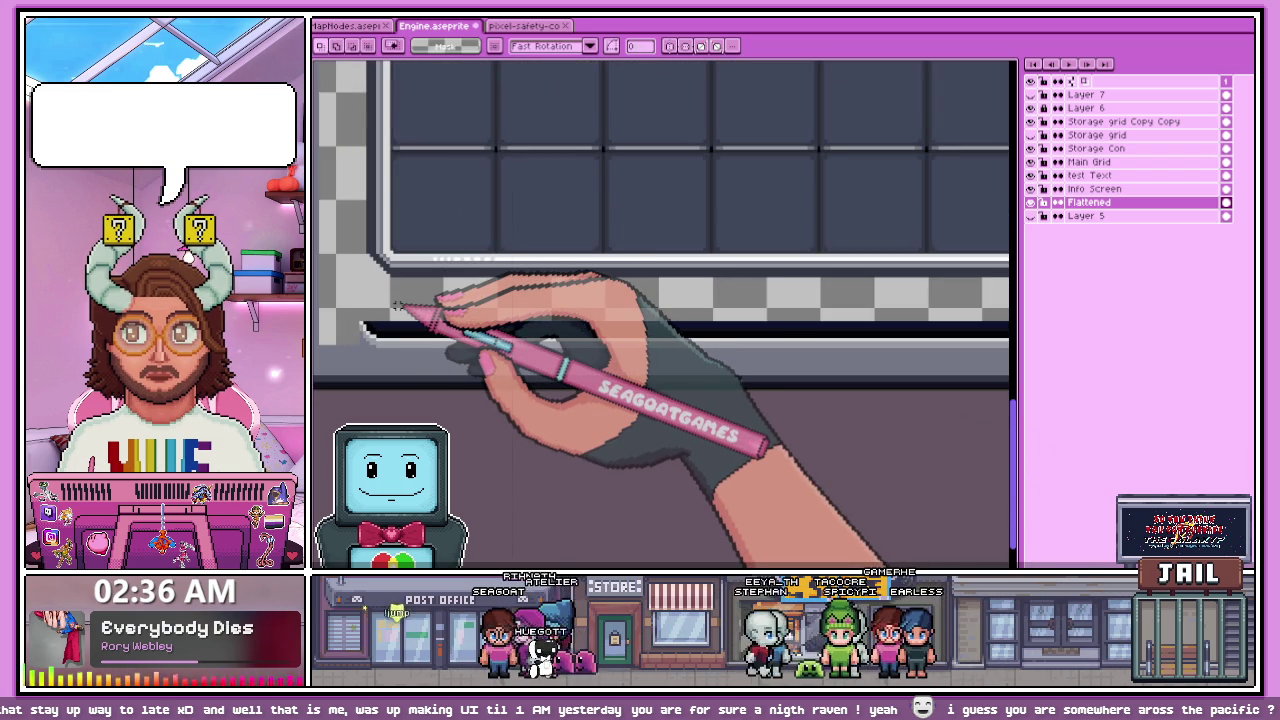
scroll(357, 323, "down", 2)
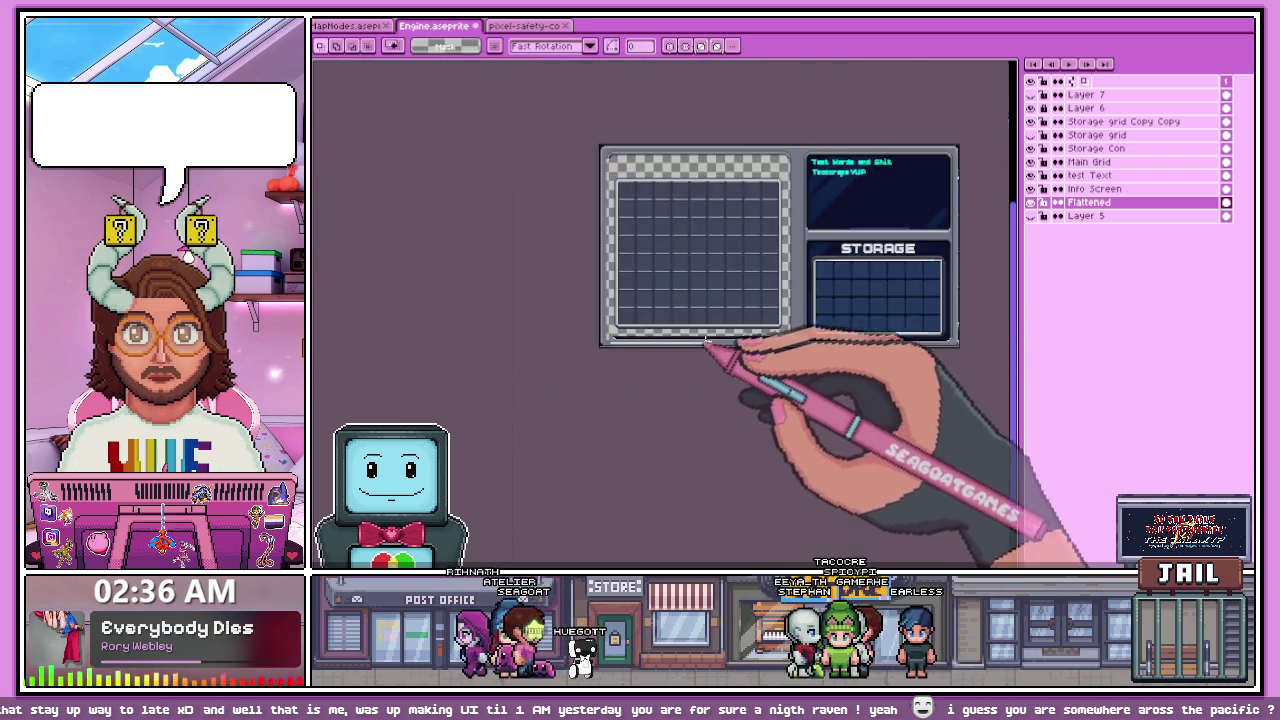
scroll(728, 357, "up", 2)
left_click_drag(785, 345, 848, 342)
scroll(860, 320, "up", 1)
scroll(800, 320, "up", 1)
scroll(830, 290, "down", 2)
scroll(690, 345, "up", 1)
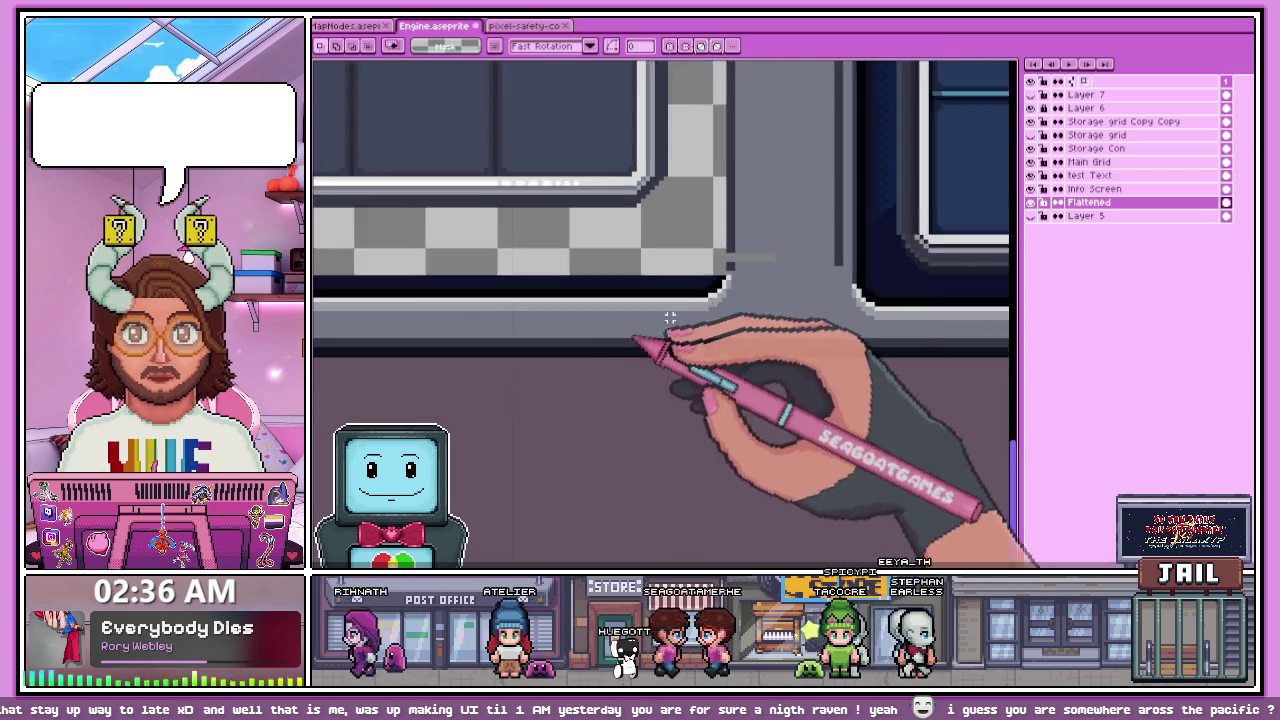
scroll(775, 306, "up", 1)
scroll(908, 330, "up", 1)
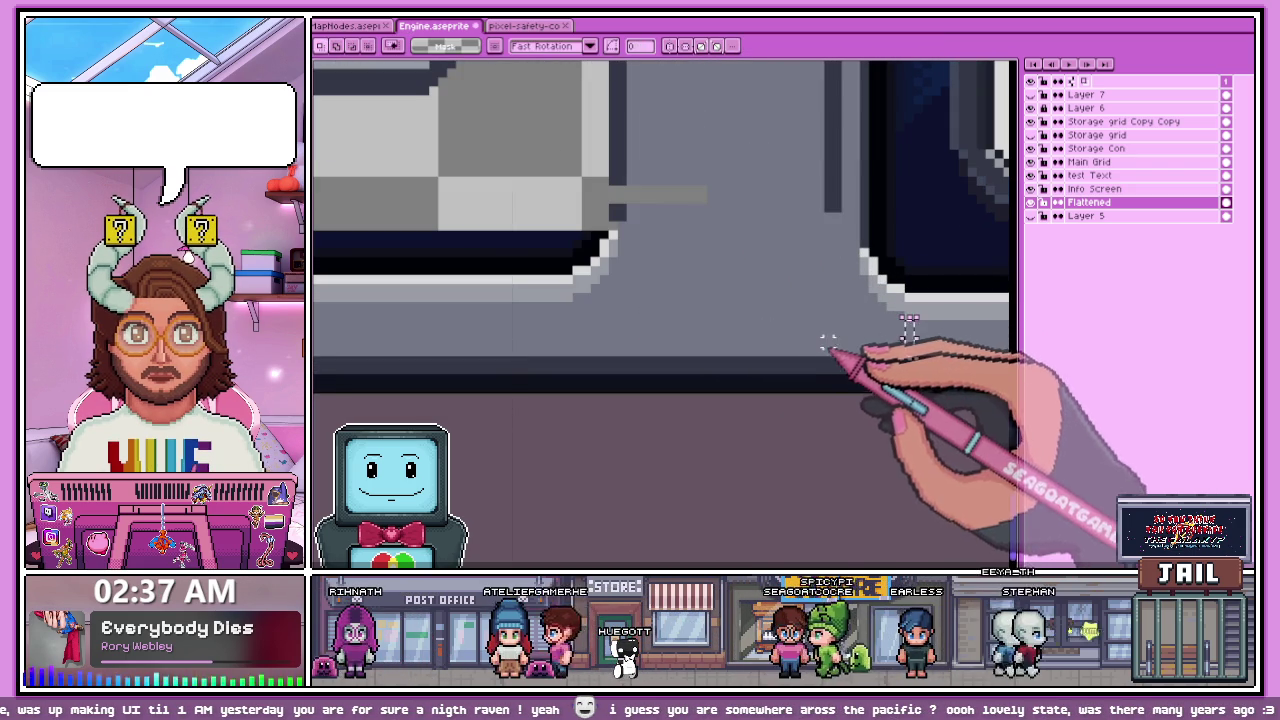
scroll(496, 249, "up", 2)
scroll(510, 230, "down", 2)
scroll(600, 380, "up", 2)
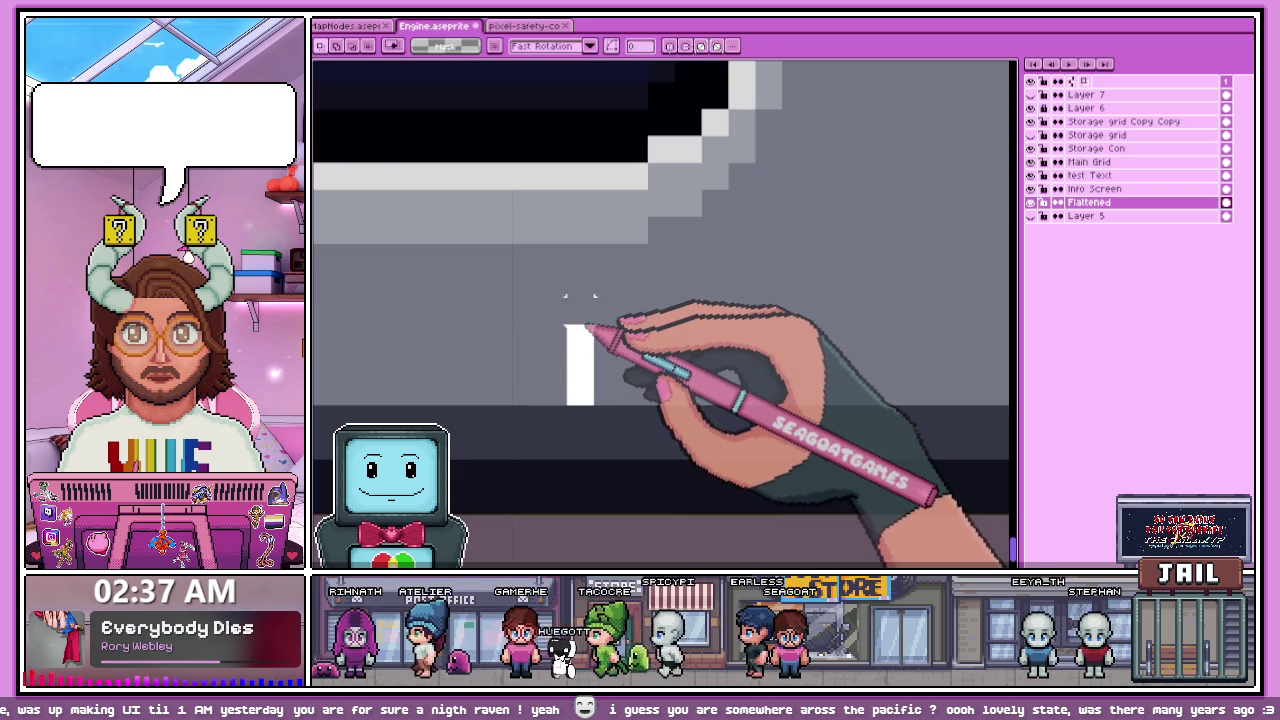
scroll(577, 213, "down", 1)
Step: Select the dark band's rounded corner and apply the pending change
mouse_move(569, 98)
left_mouse_down()
mouse_move(682, 262)
mouse_move(622, 218)
left_mouse_up()
key("Return")
scroll(600, 290, "down", 2)
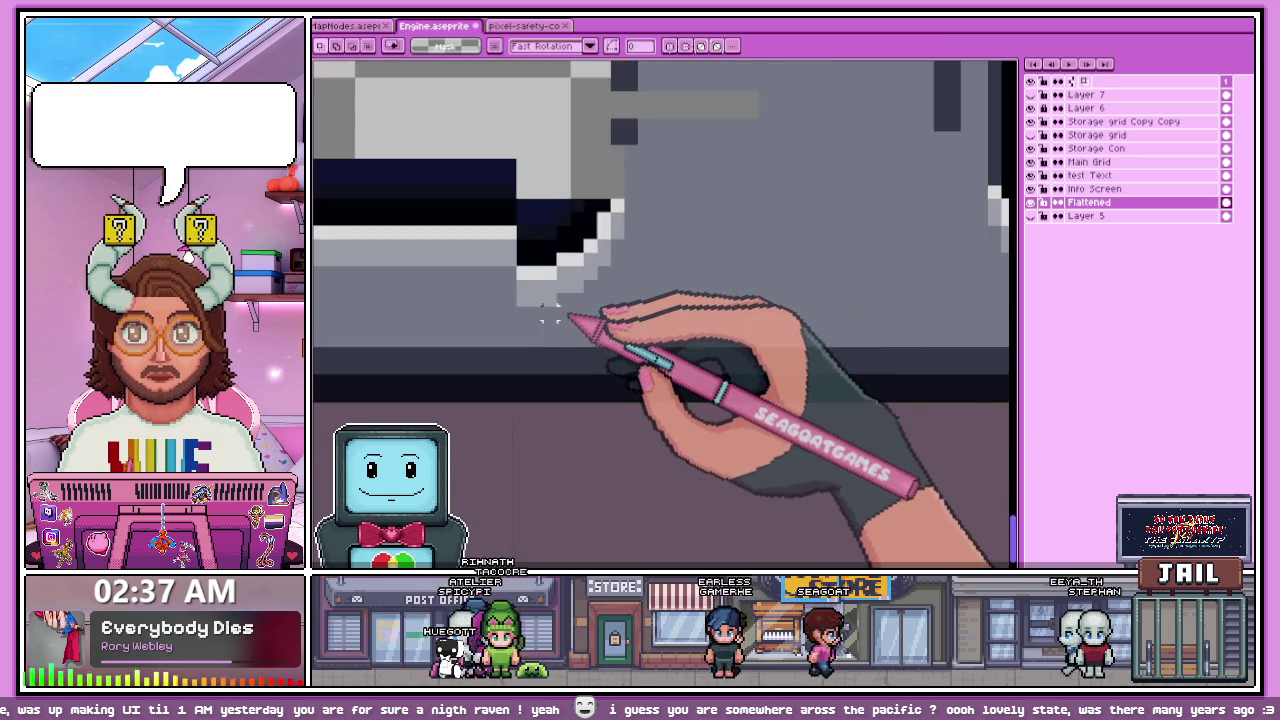
Step: Nudge the dark rounded corner up one pixel and apply the move
left_click_drag(599, 291, 531, 313)
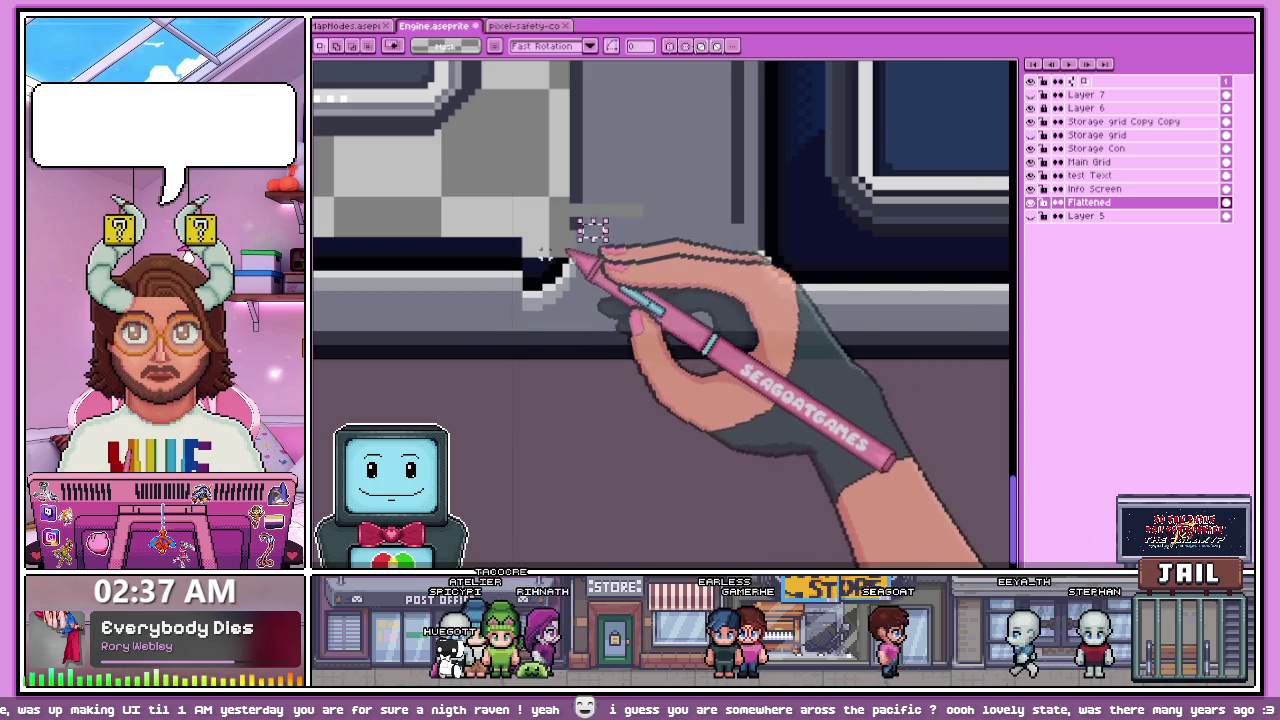
scroll(545, 255, "up", 2)
scroll(537, 266, "up", 2)
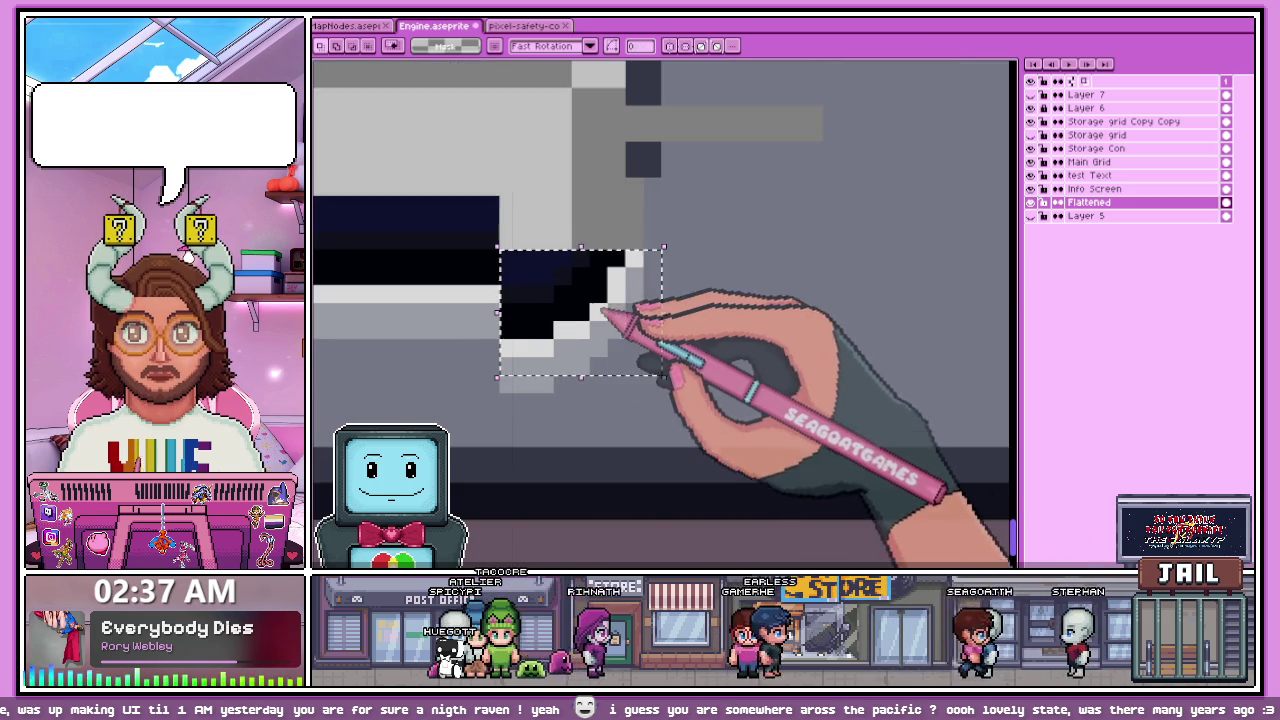
key("Up")
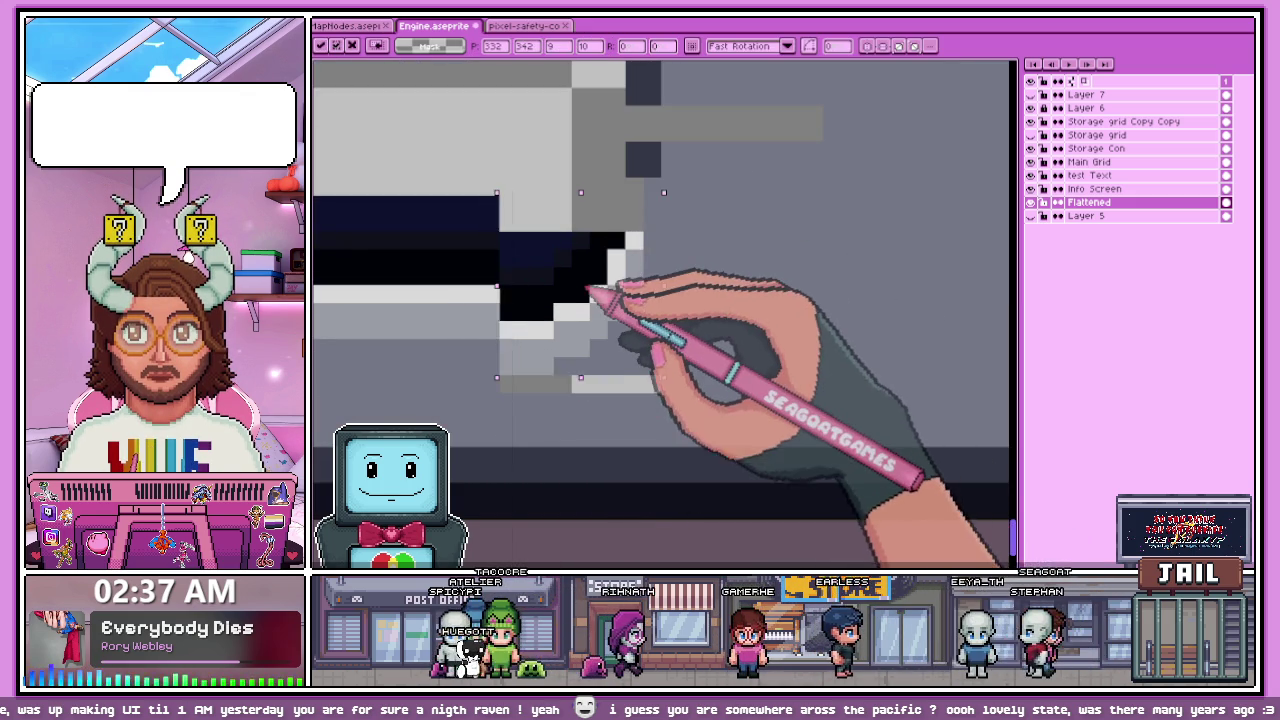
scroll(600, 265, "down", 1)
key("Return")
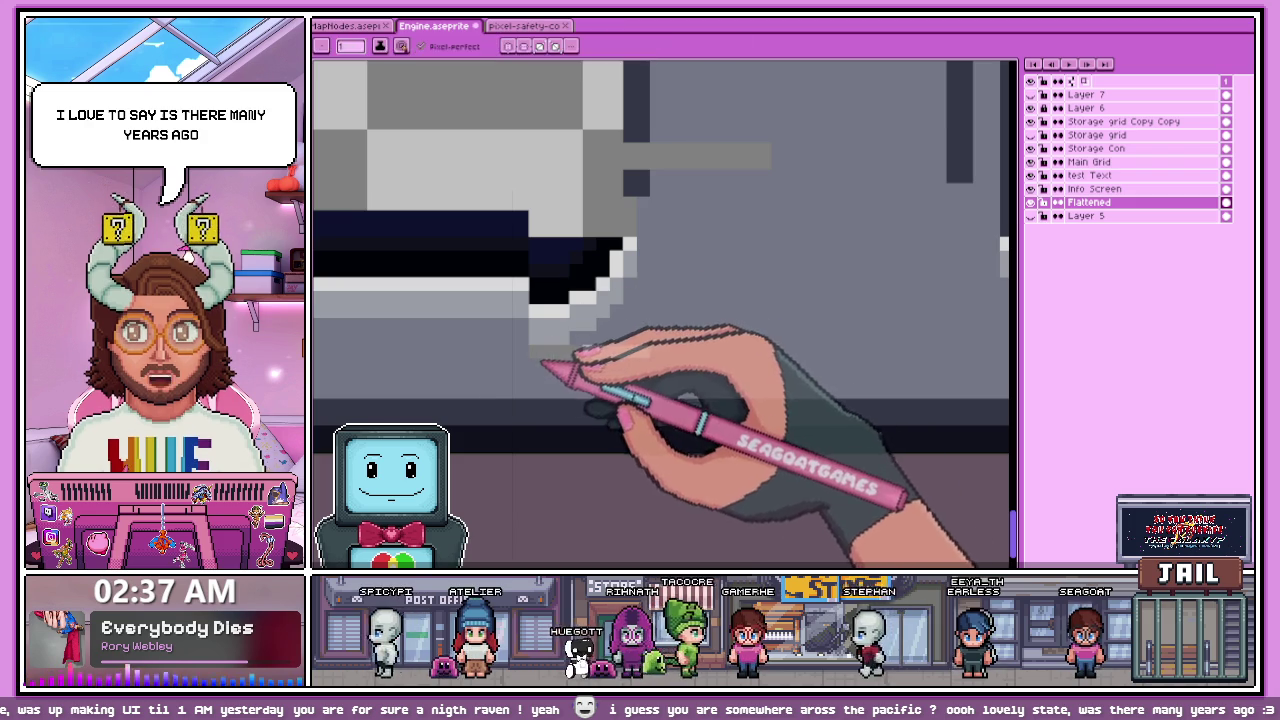
scroll(543, 363, "up", 1)
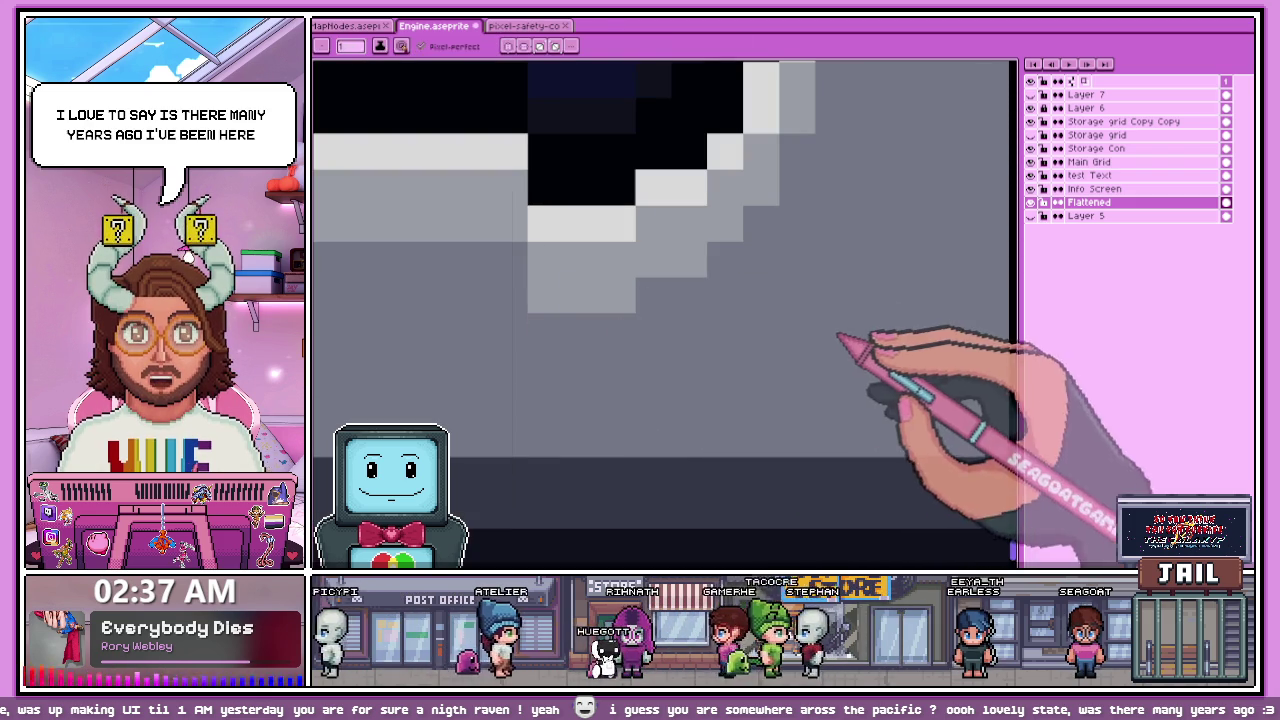
scroll(700, 360, "down", 2)
scroll(640, 375, "up", 2)
scroll(630, 400, "down", 1)
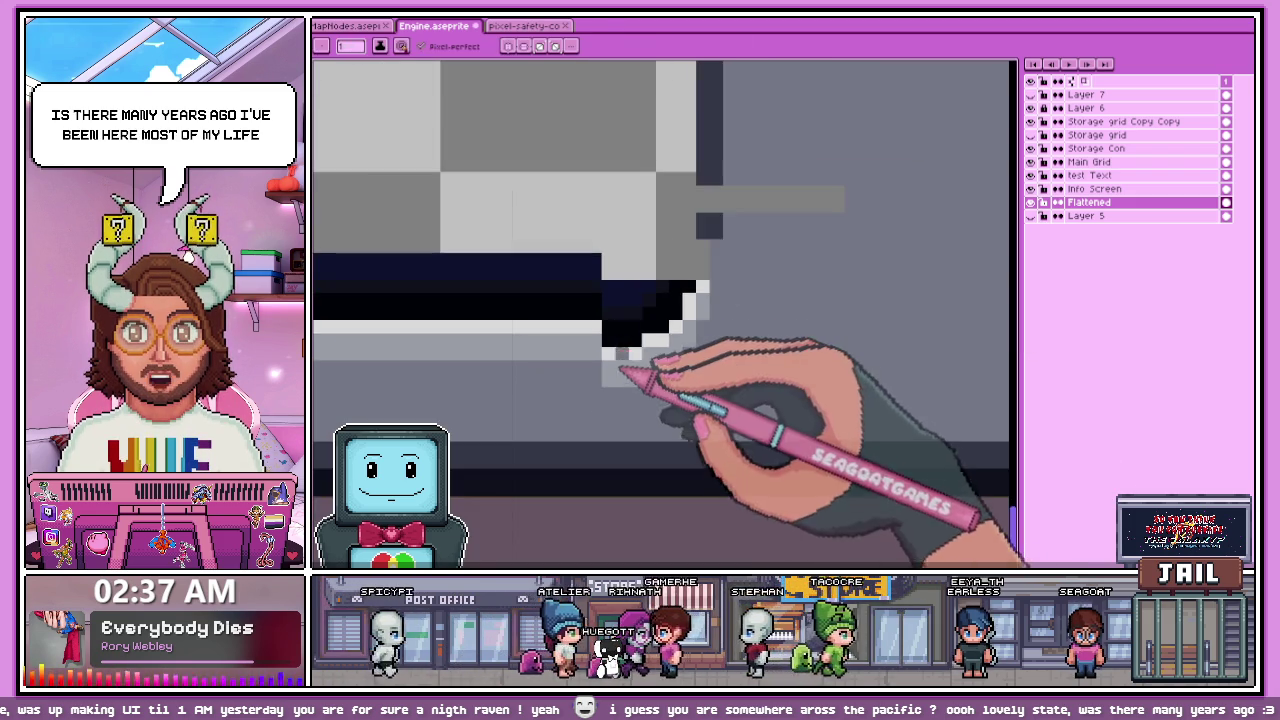
scroll(620, 370, "down", 1)
scroll(605, 420, "up", 2)
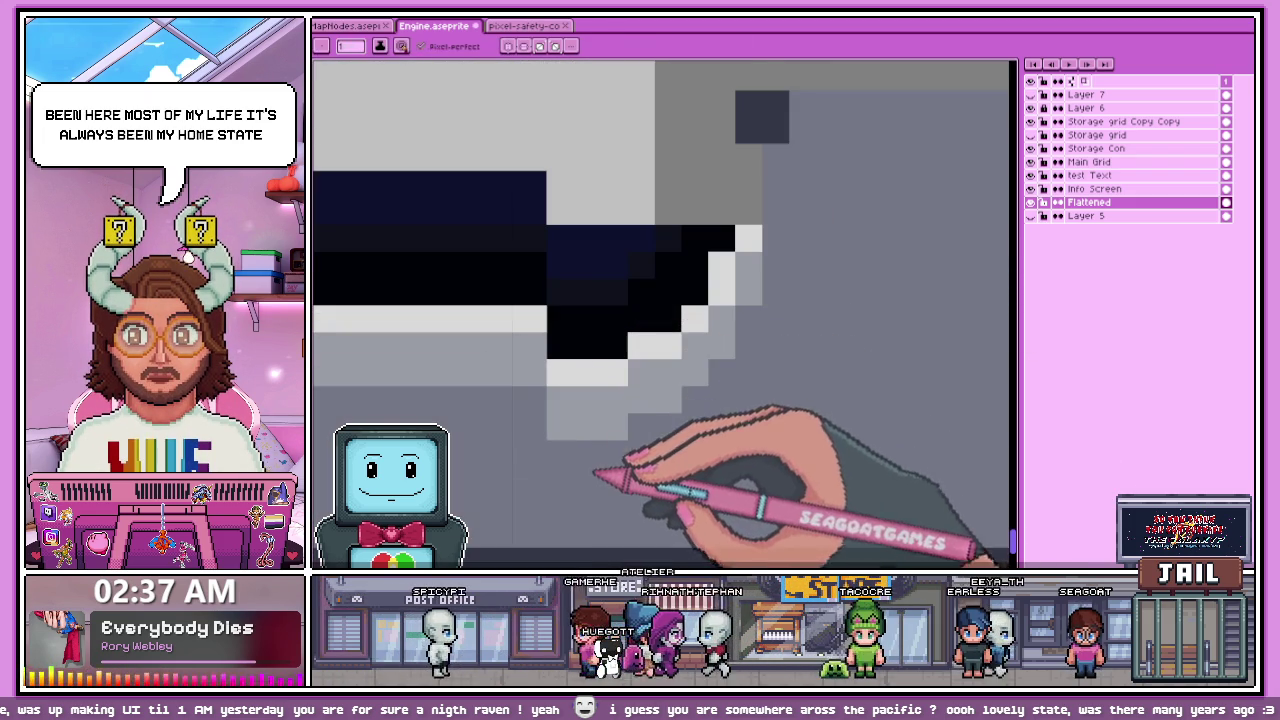
scroll(596, 470, "down", 1)
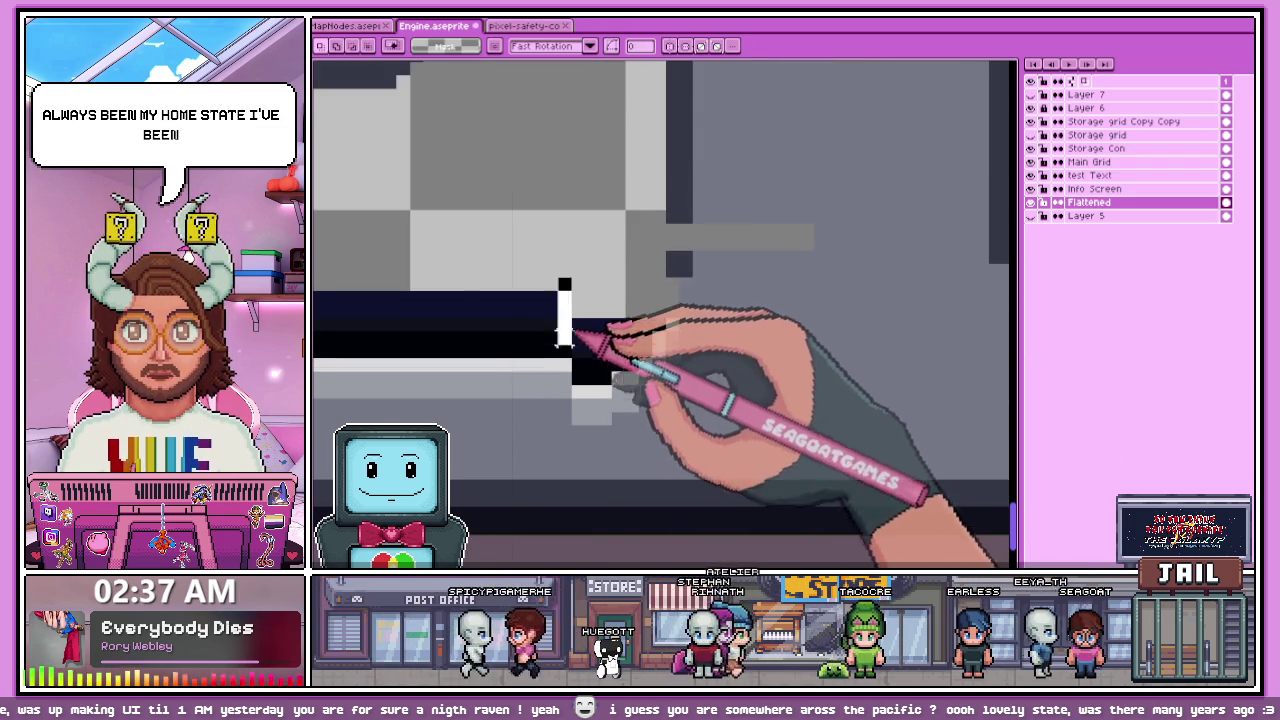
scroll(565, 330, "down", 3)
scroll(540, 350, "down", 1)
scroll(522, 372, "down", 1)
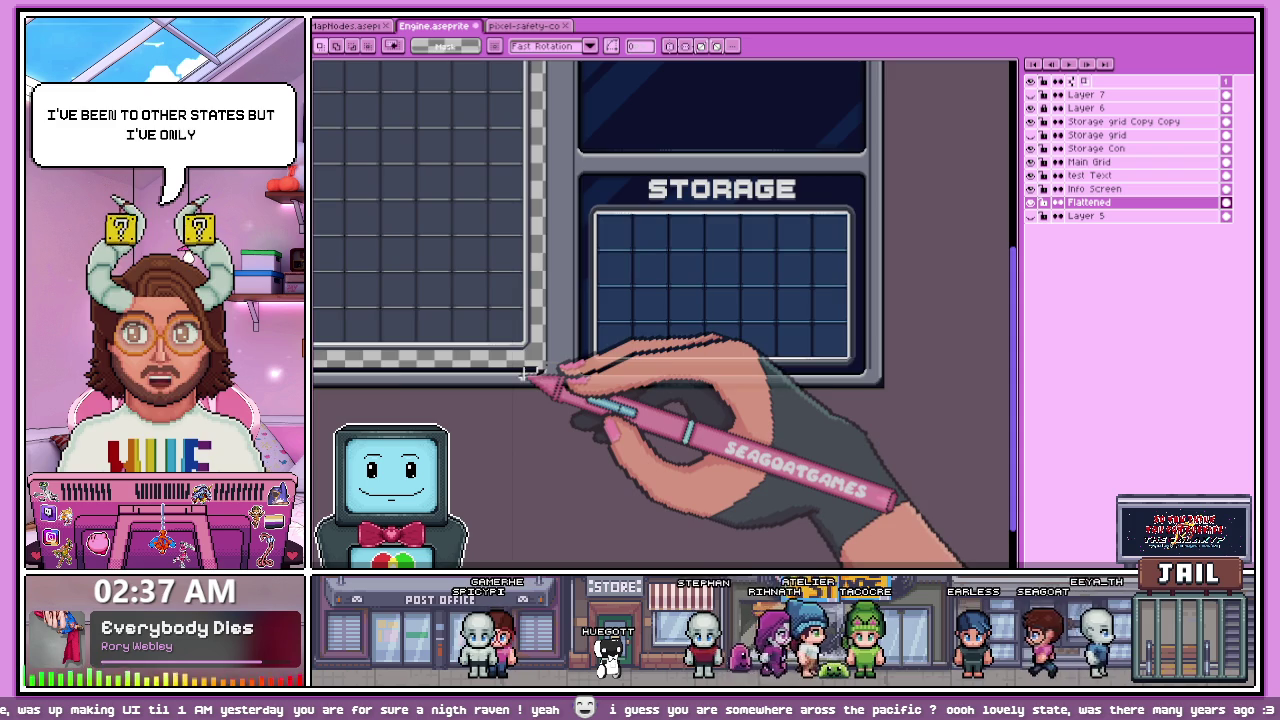
Step: Select the left end of the lower dark band
scroll(523, 372, "down", 1)
scroll(406, 371, "up", 3)
scroll(410, 350, "up", 1)
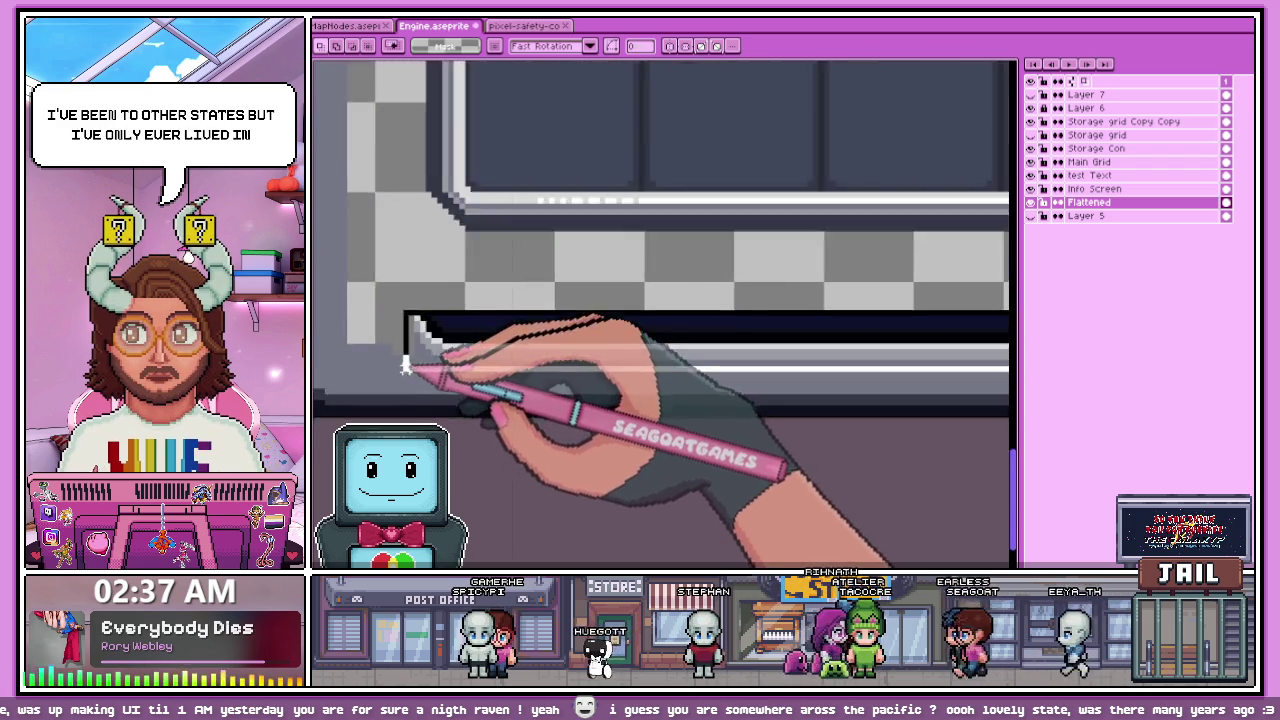
scroll(406, 365, "up", 1)
left_click_drag(398, 282, 1008, 385)
scroll(465, 330, "down", 1)
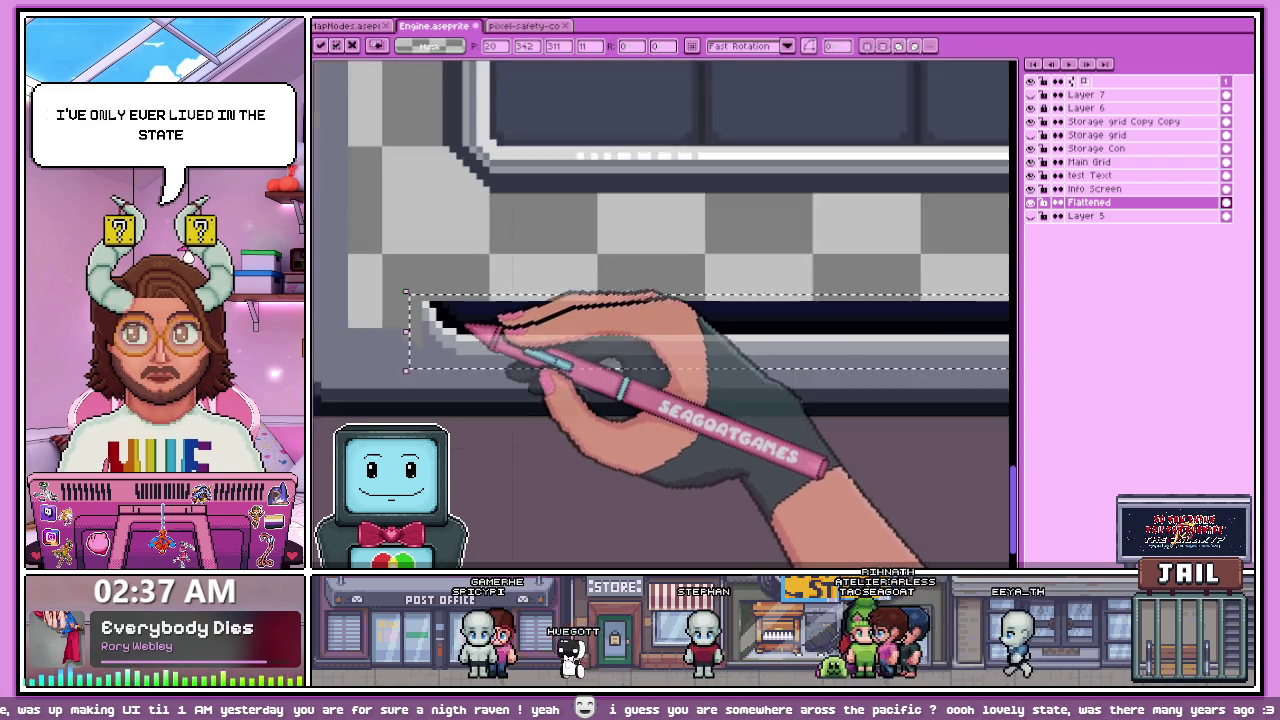
scroll(540, 360, "down", 1)
scroll(830, 340, "down", 1)
scroll(752, 380, "up", 3)
scroll(620, 395, "up", 2)
scroll(548, 376, "up", 2)
scroll(566, 383, "down", 2)
Step: Pick the dark outline colour and extend the pixel column downward with the pencil
key("i")
scroll(700, 366, "up", 2)
key("b")
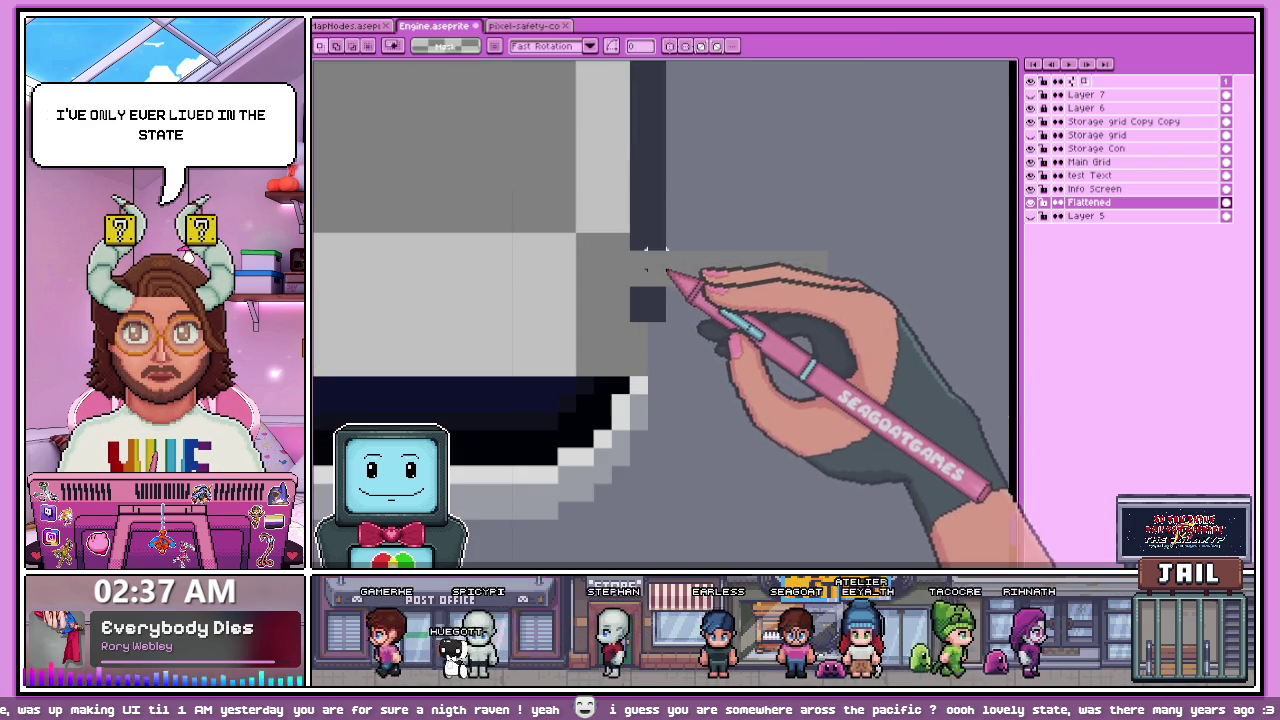
left_click_drag(648, 262, 648, 338)
scroll(670, 300, "down", 3)
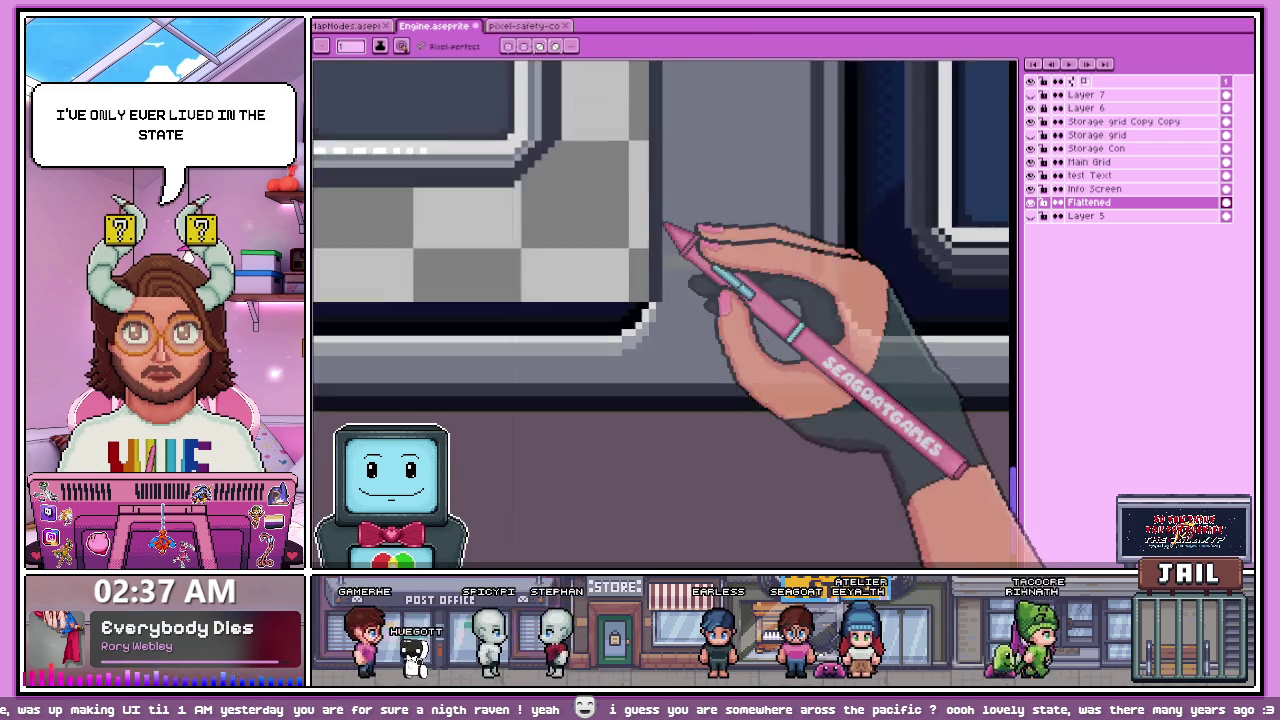
scroll(740, 280, "up", 2)
scroll(737, 300, "down", 1)
scroll(600, 355, "up", 1)
scroll(737, 391, "down", 1)
scroll(600, 350, "down", 2)
scroll(560, 340, "up", 2)
scroll(457, 327, "up", 2)
scroll(510, 380, "down", 3)
scroll(508, 350, "up", 2)
scroll(520, 365, "up", 2)
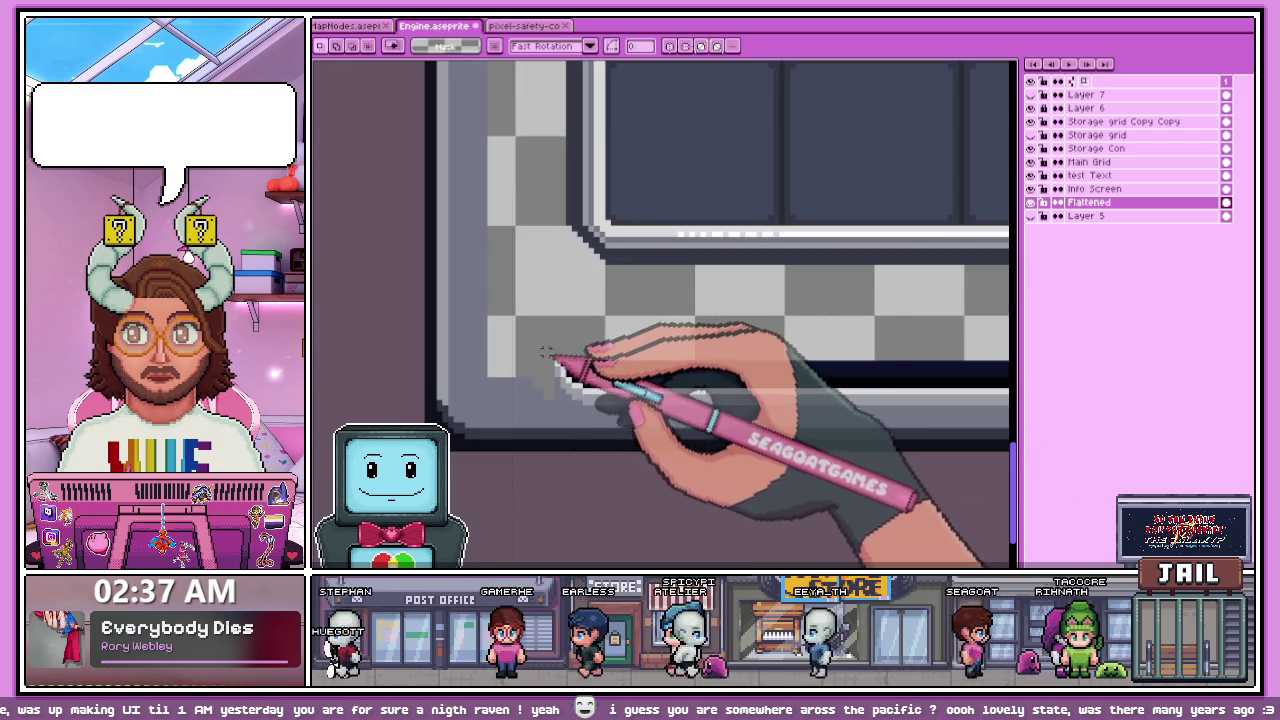
scroll(600, 340, "up", 1)
scroll(720, 270, "up", 1)
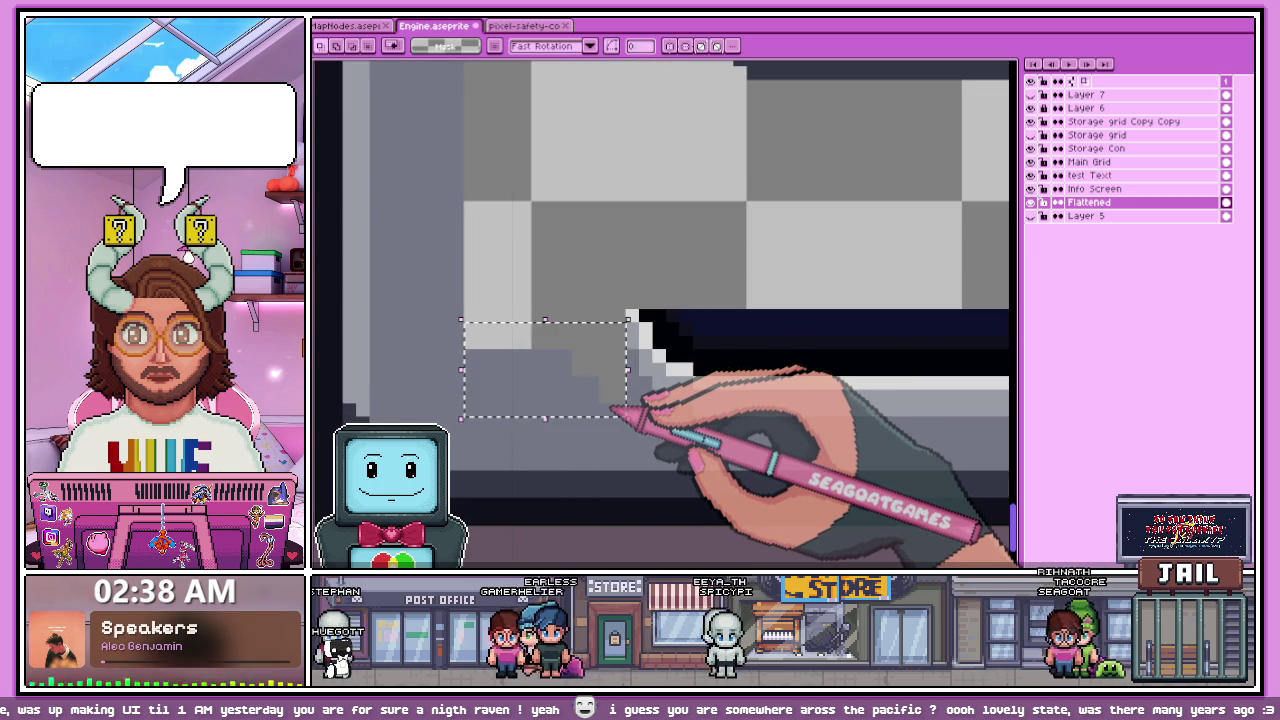
scroll(551, 208, "down", 1)
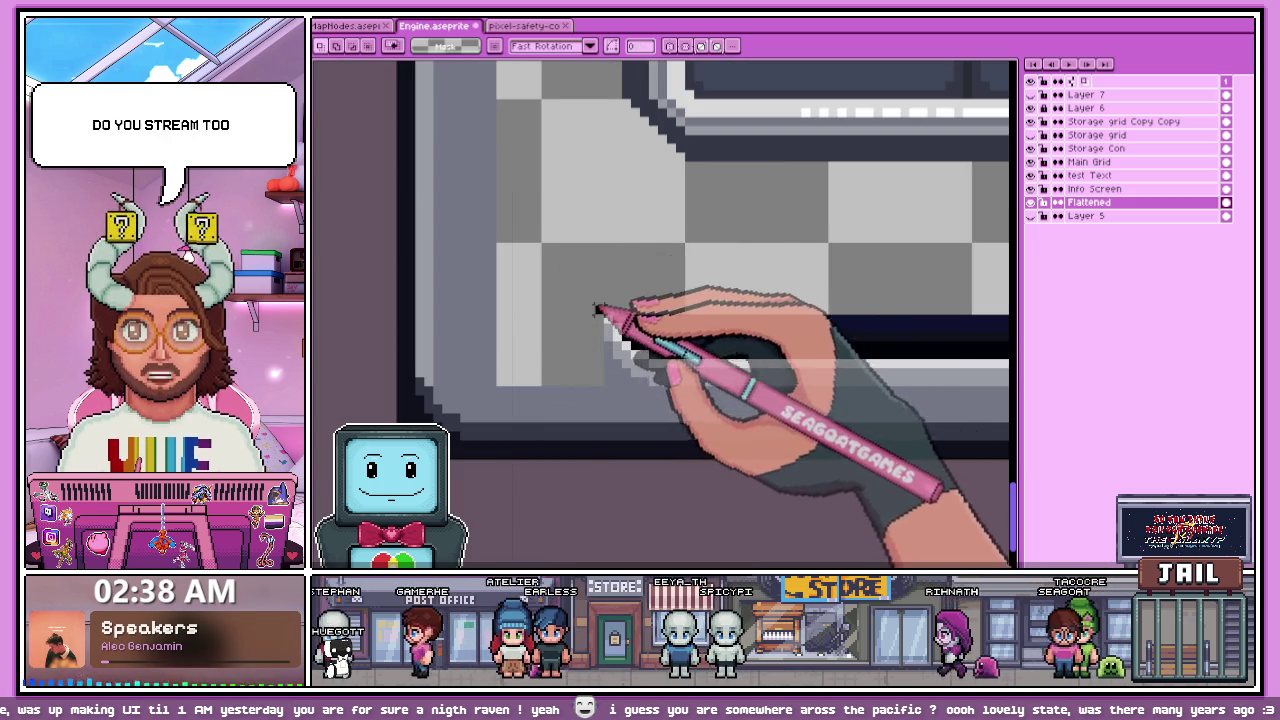
Step: Shift the grid frame's corner pixels two pixels to the left
left_click_drag(596, 308, 676, 384)
key("Left")
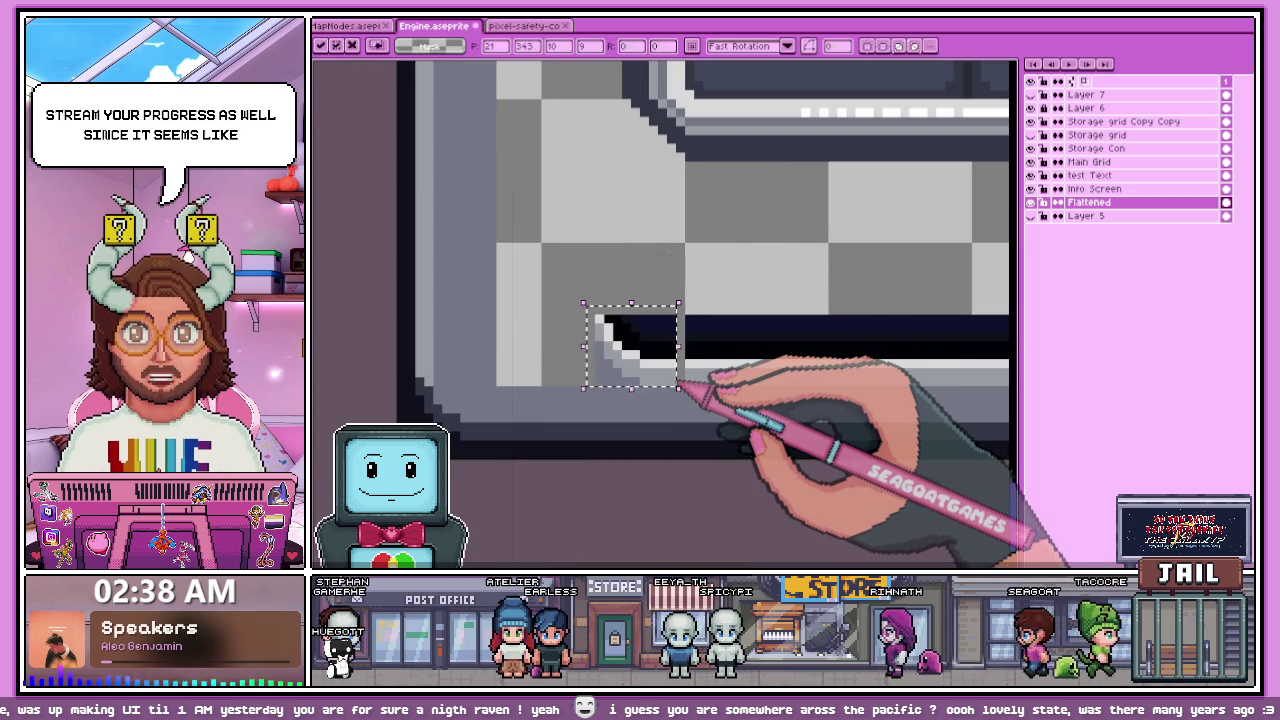
key("Left")
scroll(674, 380, "down", 2)
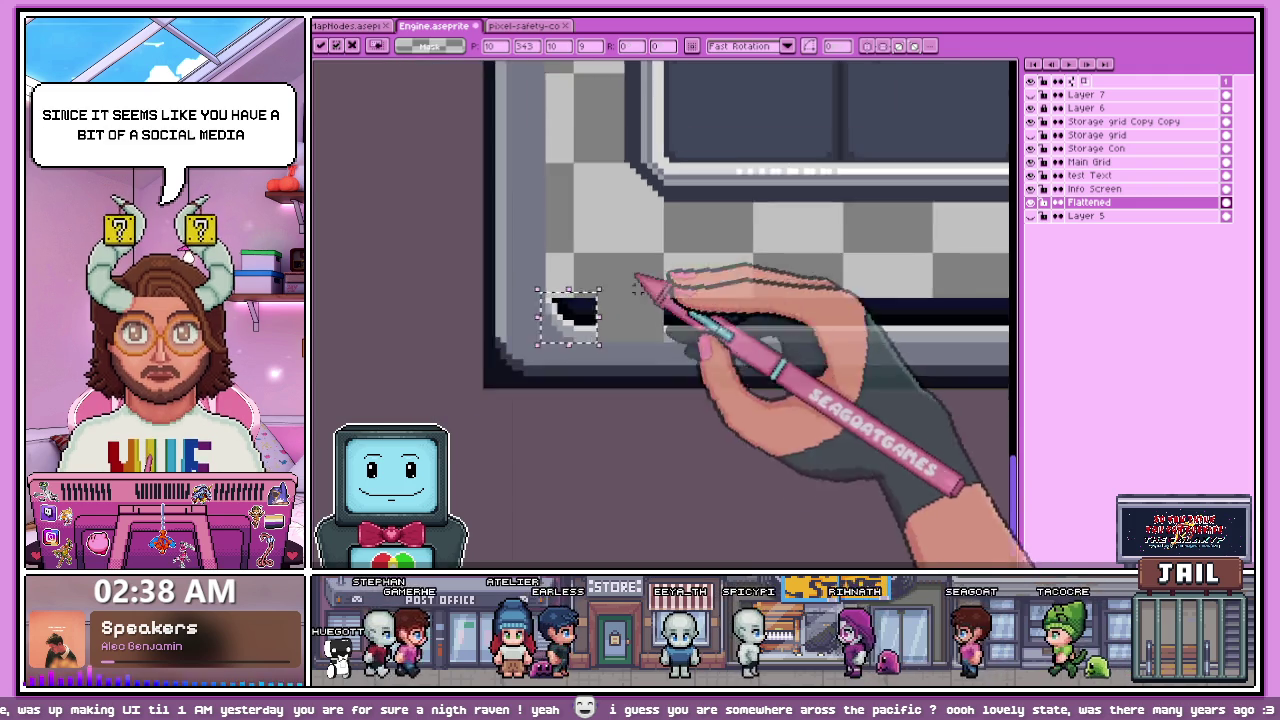
scroll(640, 286, "down", 2)
scroll(646, 334, "down", 1)
scroll(655, 280, "up", 2)
scroll(672, 236, "up", 1)
scroll(674, 250, "down", 1)
scroll(678, 300, "down", 2)
scroll(683, 359, "up", 2)
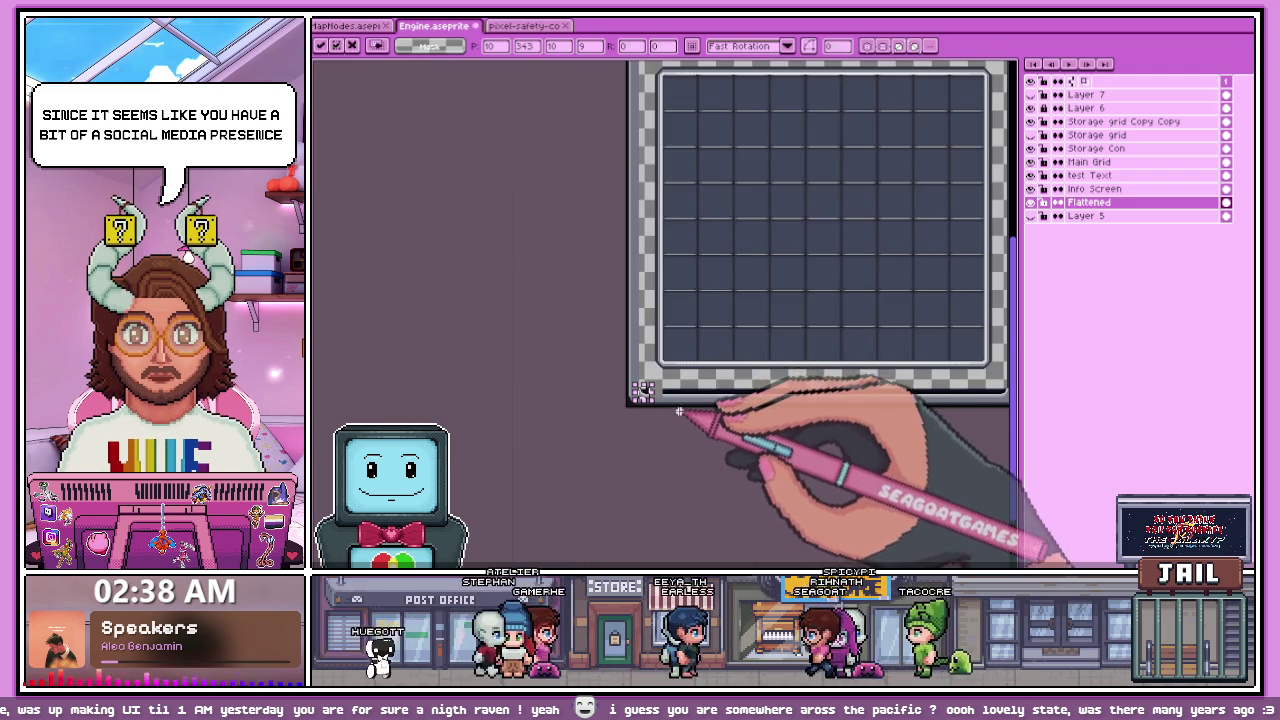
scroll(679, 411, "up", 3)
scroll(617, 386, "up", 3)
Step: Stretch the black corner piece larger and apply it
left_click_drag(588, 400, 672, 440)
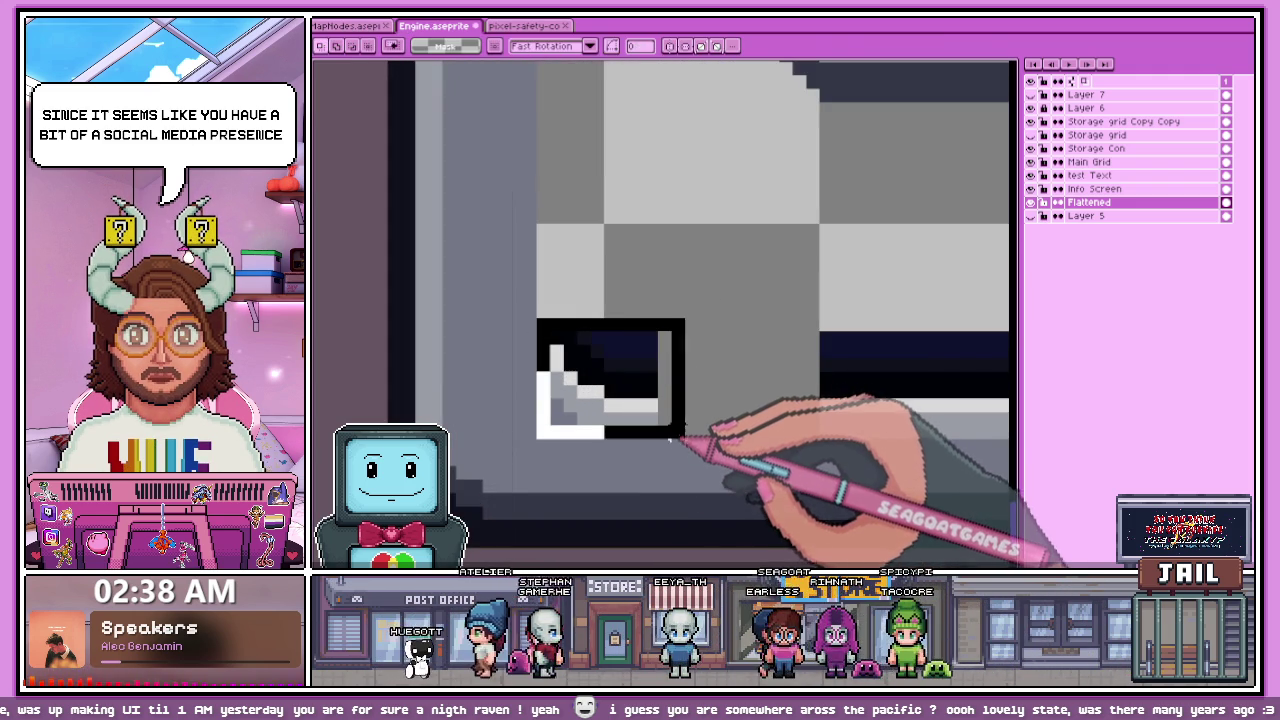
key("Return")
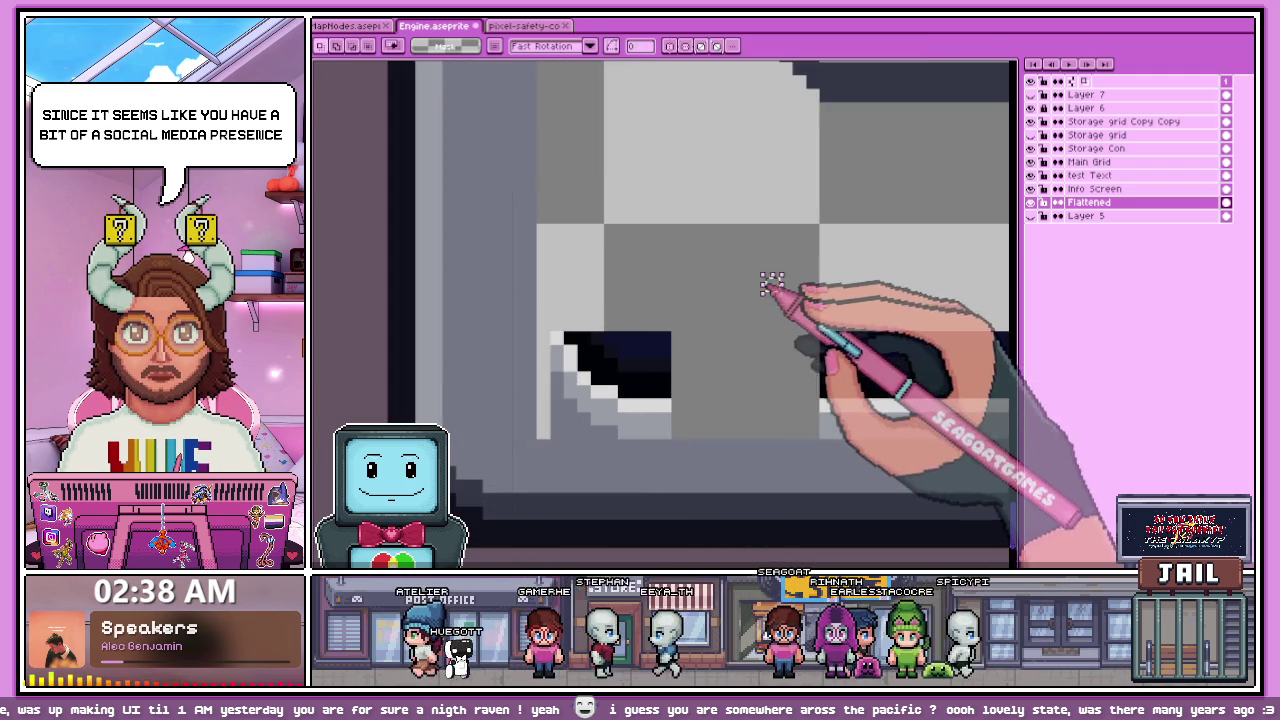
scroll(676, 430, "down", 2)
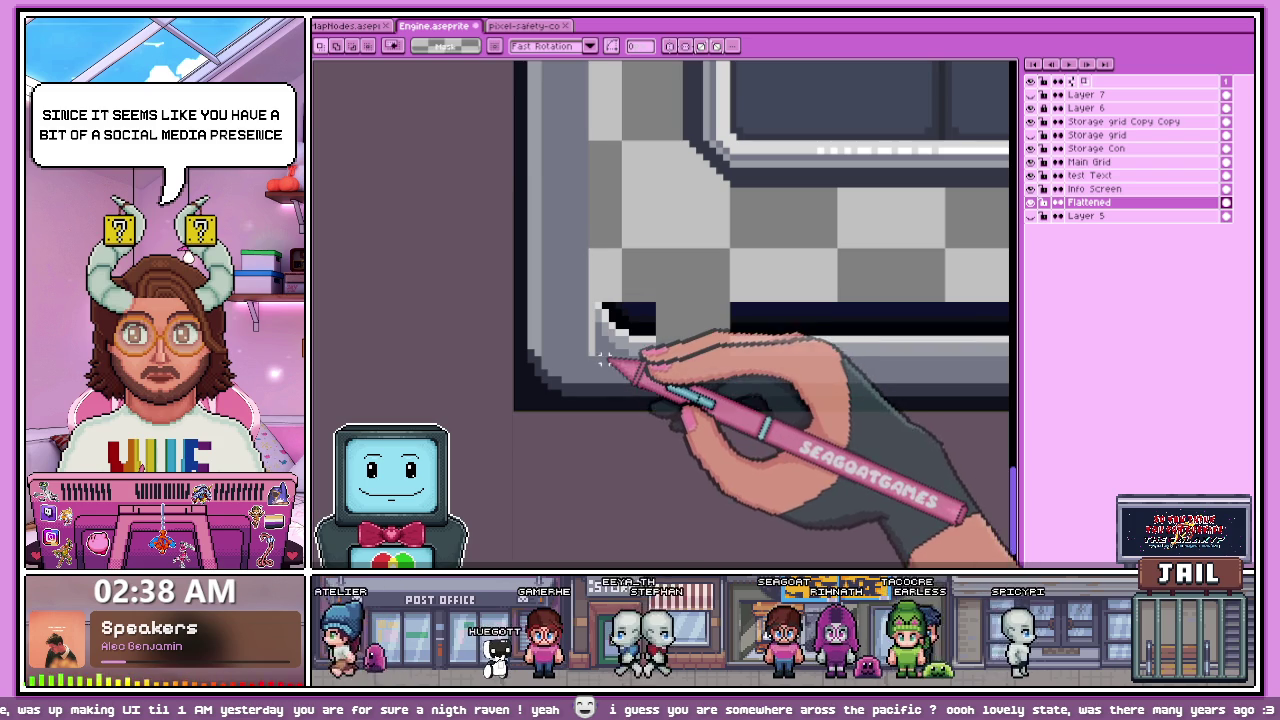
scroll(597, 316, "up", 2)
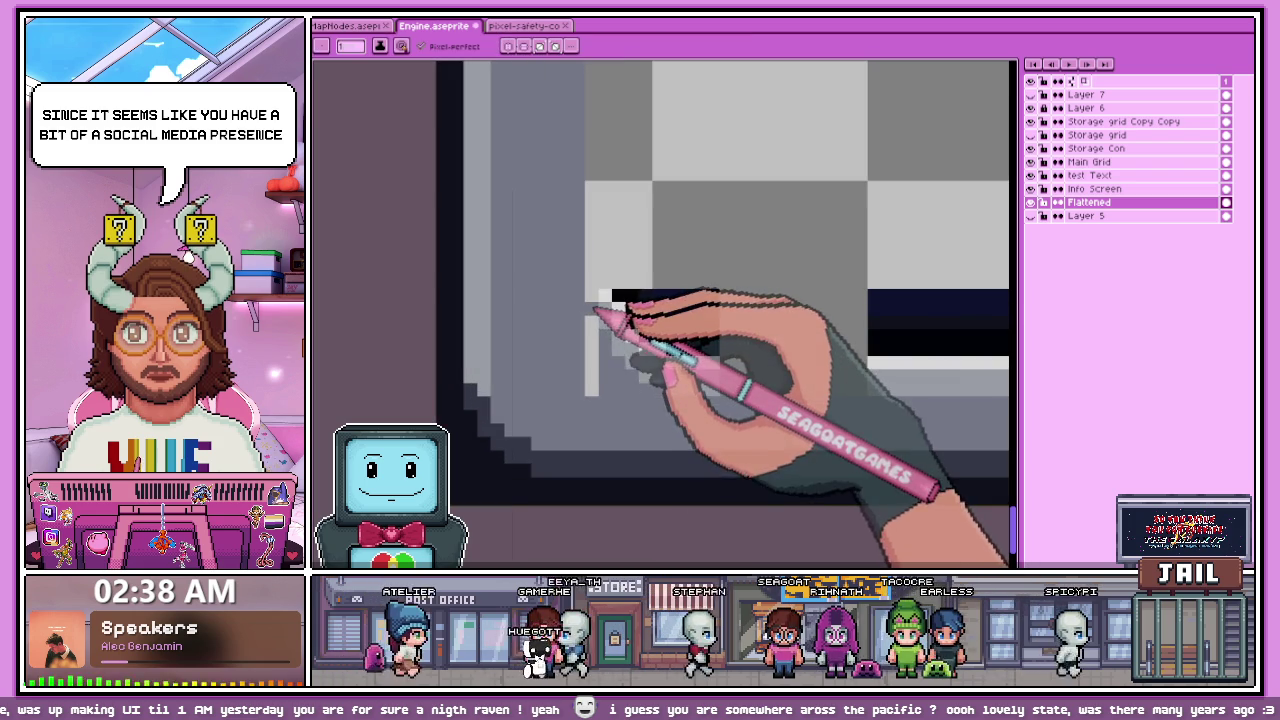
scroll(672, 388, "up", 2)
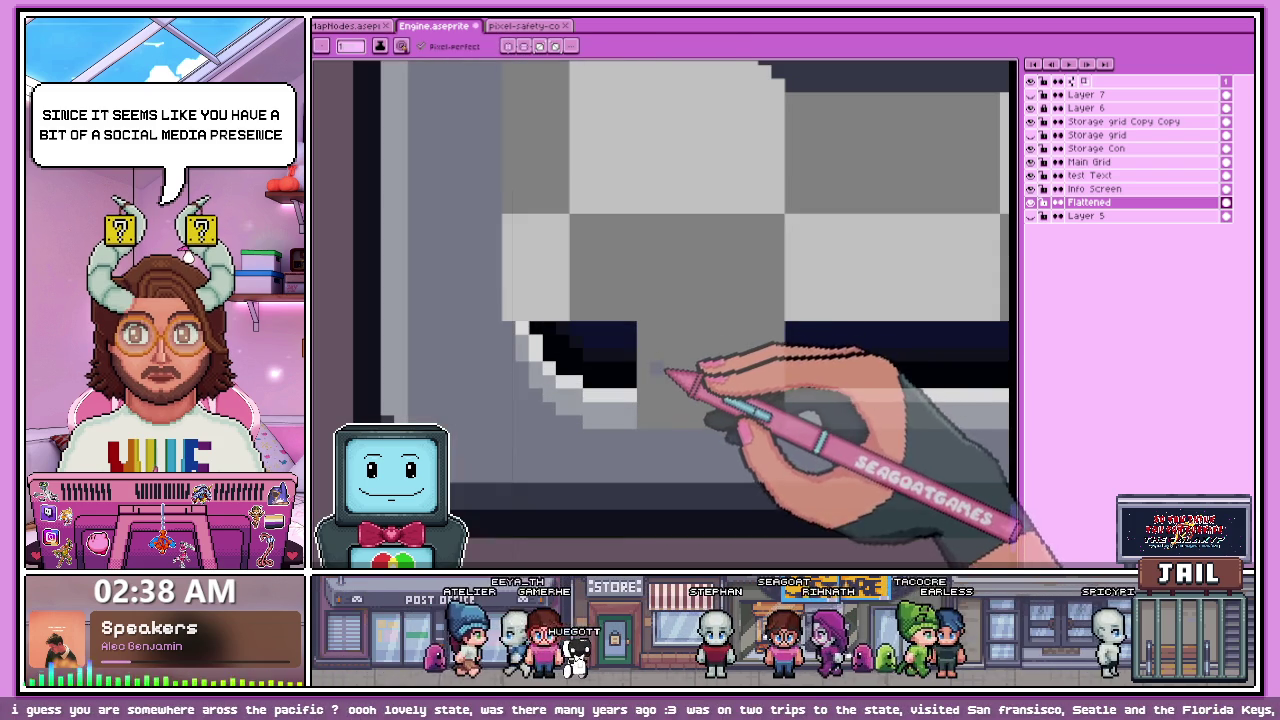
Step: Reshape the black band's corner and apply the change
left_click_drag(628, 400, 660, 370)
scroll(621, 314, "down", 2)
key("Return")
scroll(640, 340, "down", 1)
scroll(663, 357, "down", 1)
scroll(677, 380, "up", 2)
scroll(868, 366, "down", 2)
scroll(811, 331, "up", 1)
scroll(614, 366, "down", 2)
scroll(742, 209, "up", 2)
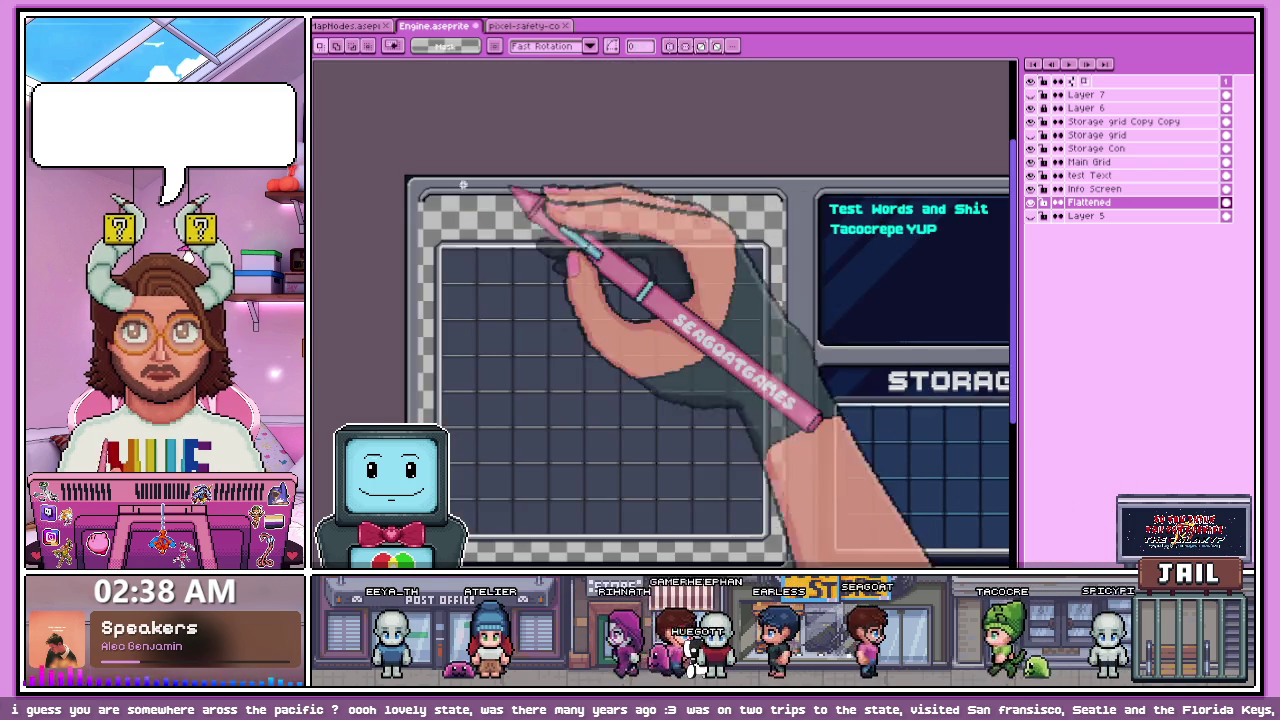
scroll(429, 200, "up", 1)
scroll(829, 206, "down", 1)
Step: Pick the frame colour with the eyedropper and switch to the pencil
key("i")
scroll(355, 204, "up", 2)
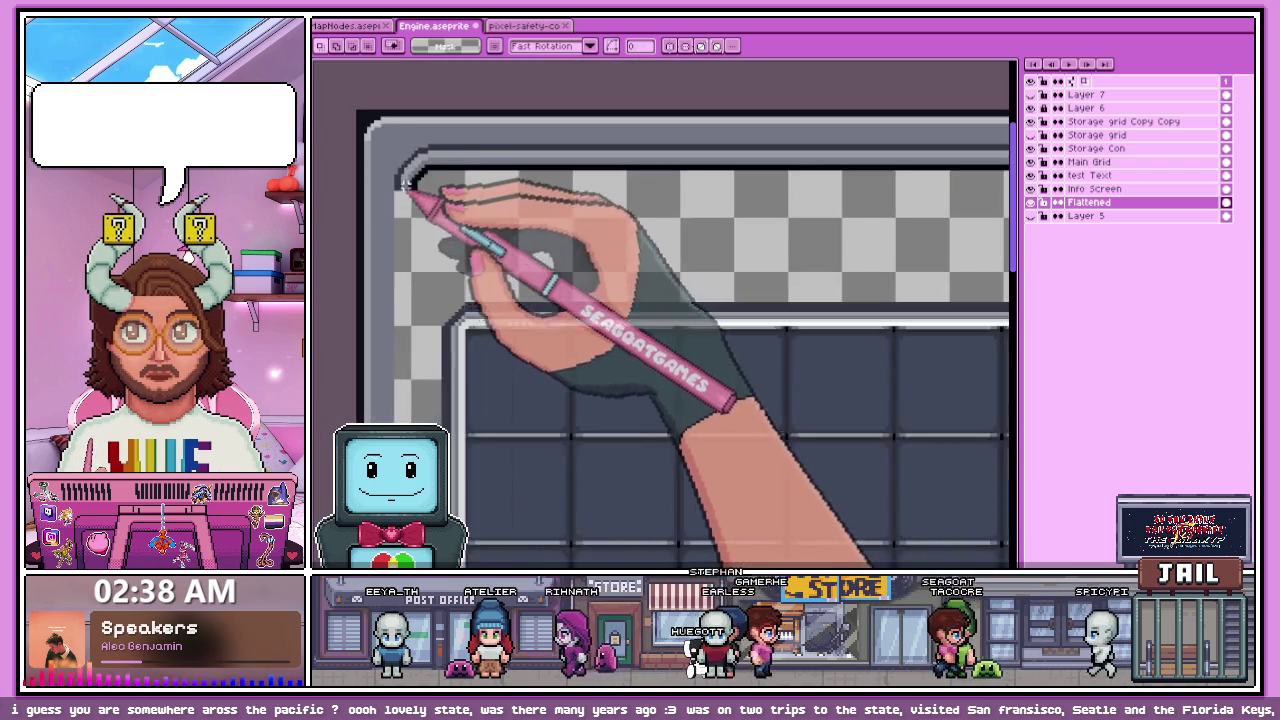
scroll(380, 200, "up", 1)
key("b")
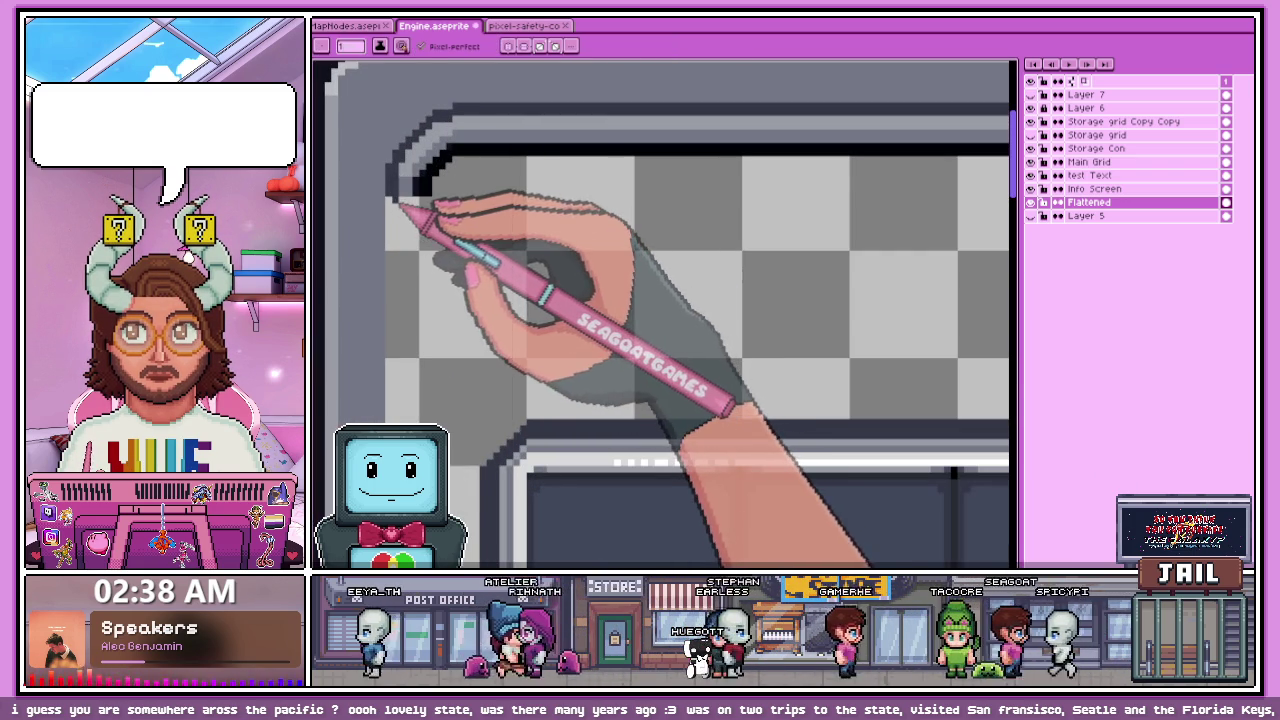
scroll(410, 207, "down", 2)
scroll(470, 230, "down", 1)
scroll(521, 310, "up", 2)
scroll(520, 330, "down", 1)
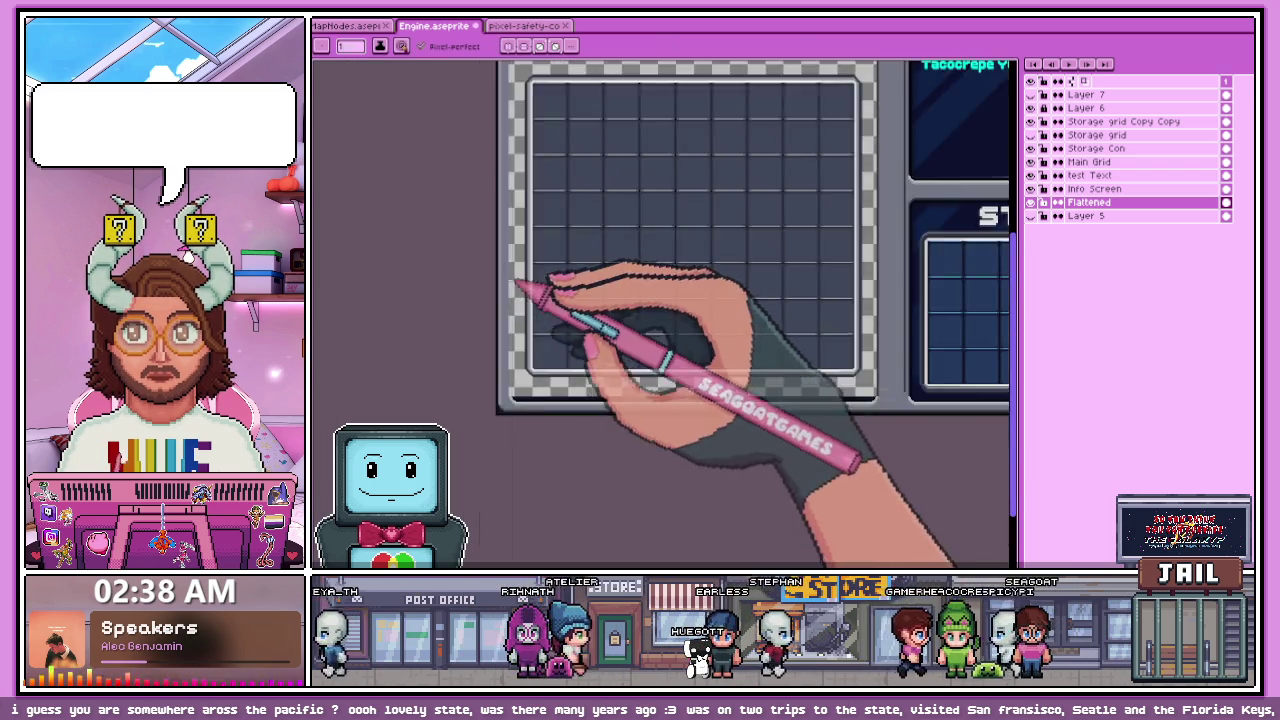
Step: Pencil dark dashes and pixels along the grey checkered left border, down to the bottom-left corner
scroll(518, 240, "down", 1)
scroll(543, 257, "up", 2)
scroll(523, 249, "up", 1)
scroll(530, 403, "up", 1)
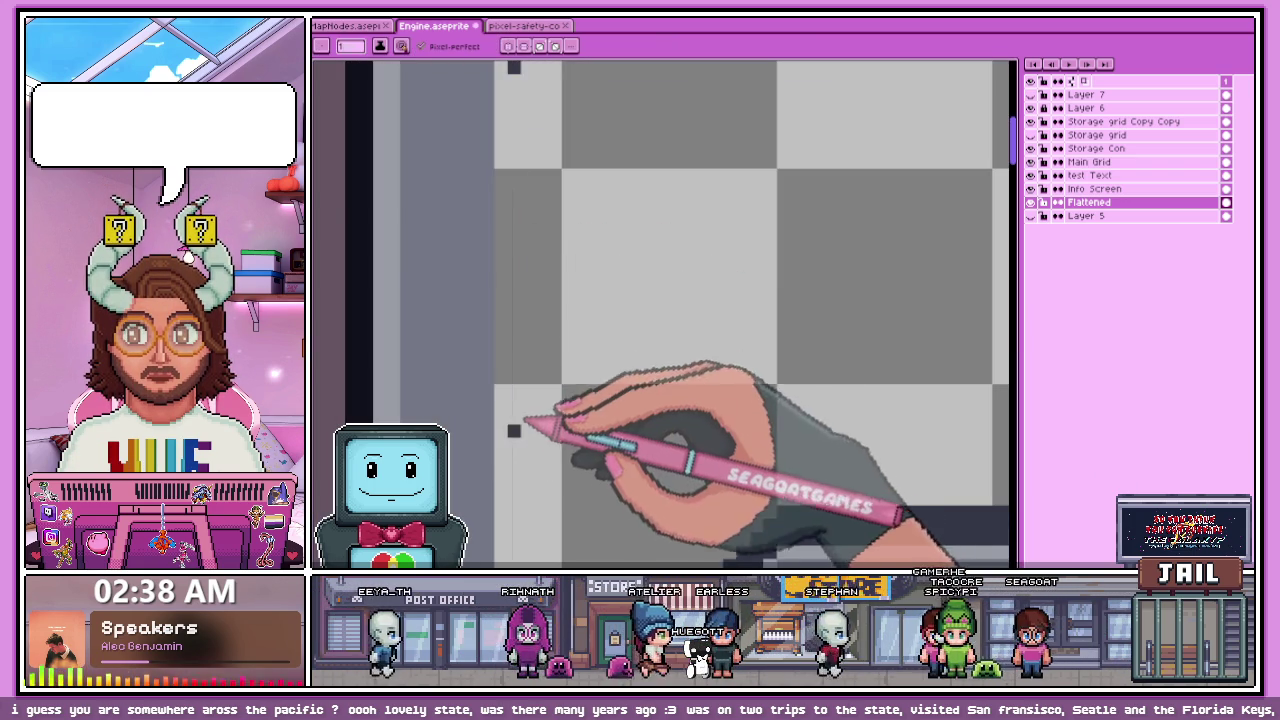
scroll(530, 403, "down", 1)
scroll(528, 466, "down", 1)
scroll(523, 334, "up", 2)
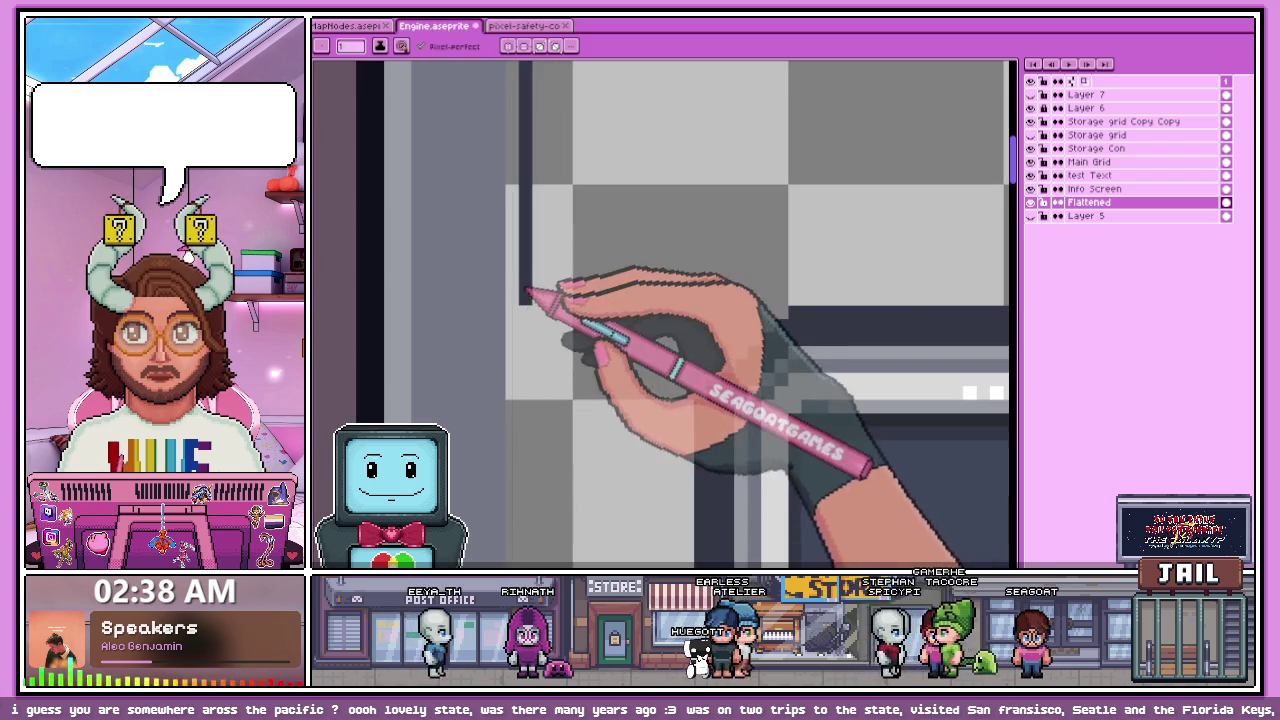
scroll(540, 330, "down", 1)
scroll(545, 365, "up", 1)
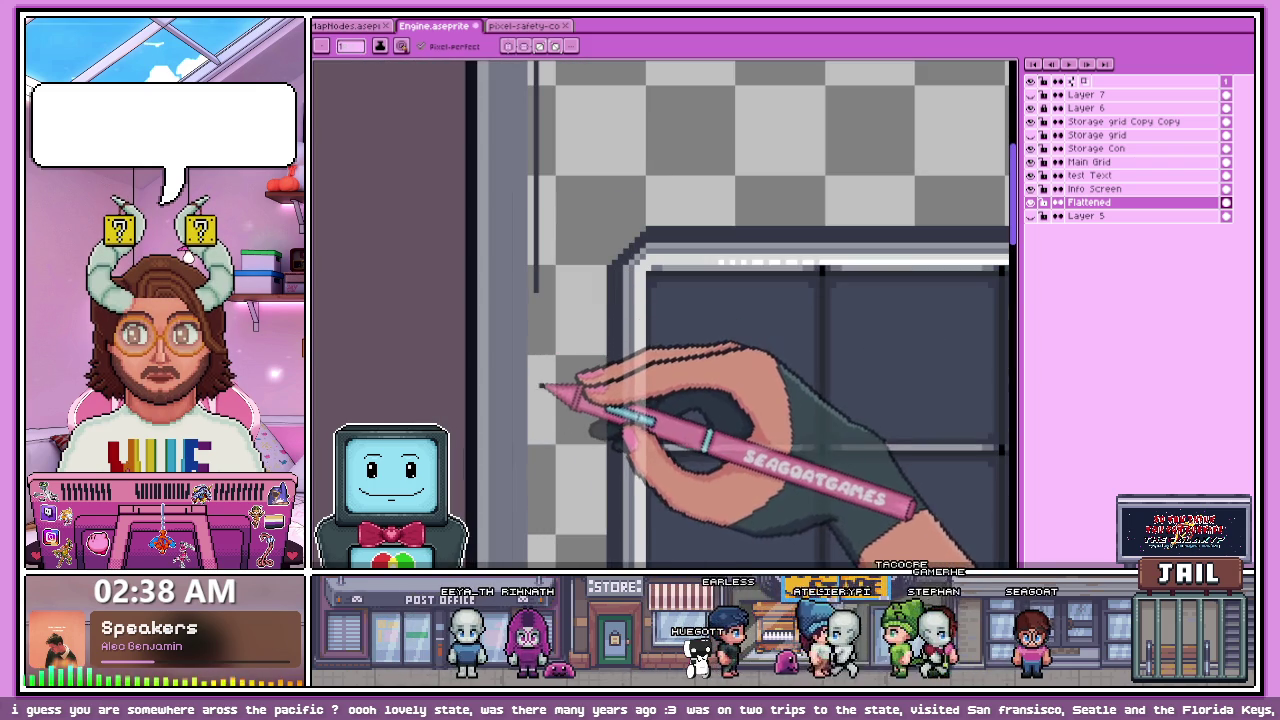
scroll(543, 345, "up", 1)
scroll(543, 330, "up", 1)
scroll(543, 251, "down", 1)
scroll(536, 376, "up", 1)
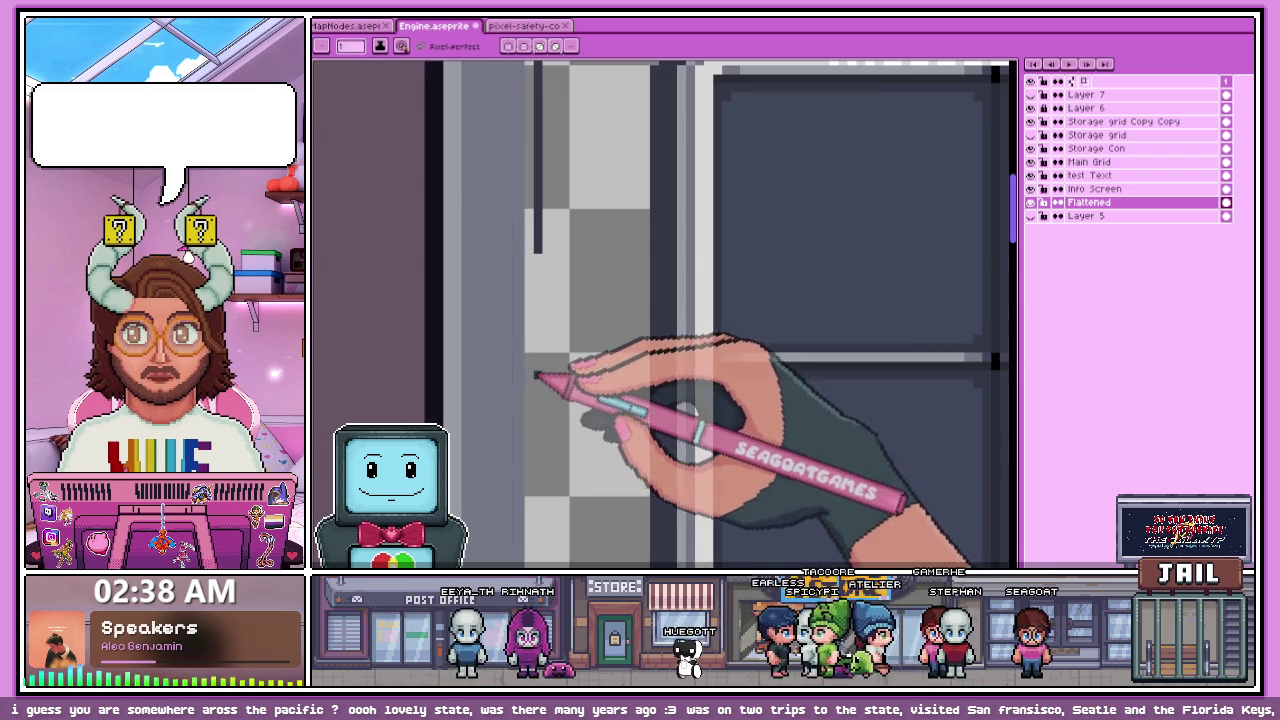
scroll(544, 323, "down", 1)
scroll(537, 363, "up", 1)
scroll(537, 357, "up", 1)
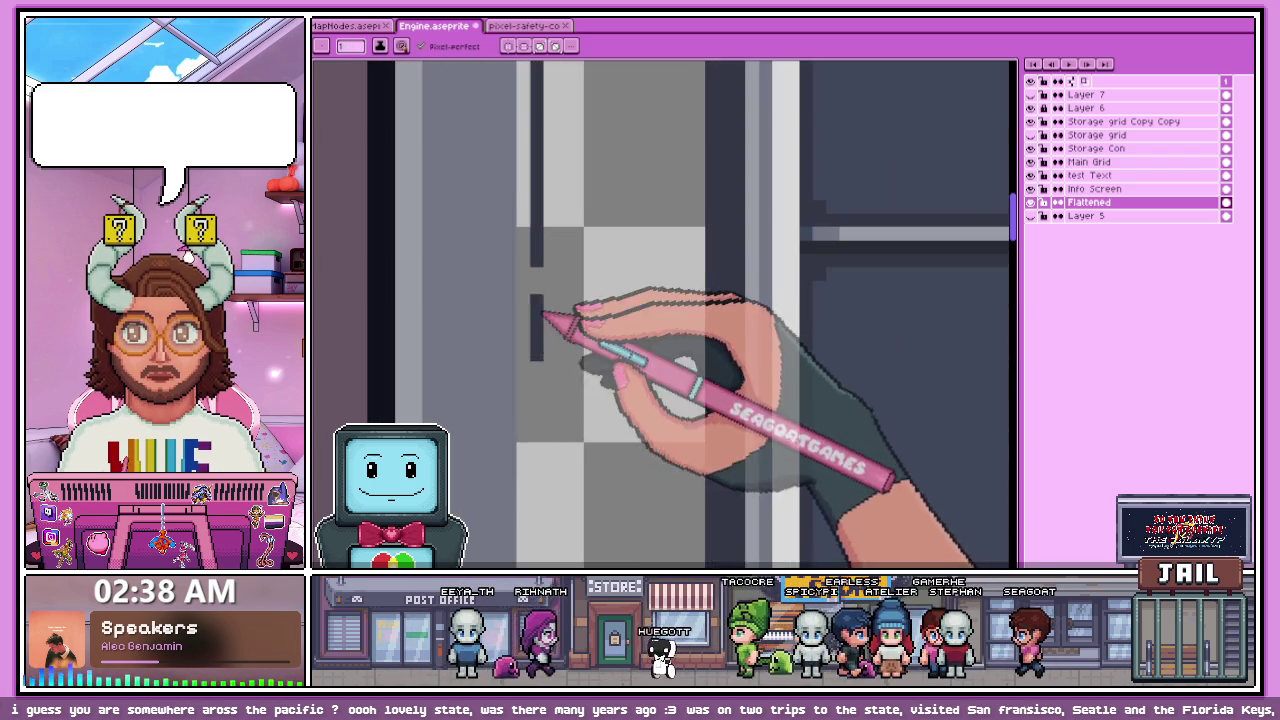
scroll(551, 306, "down", 1)
scroll(540, 370, "down", 1)
scroll(536, 324, "down", 2)
scroll(540, 323, "up", 4)
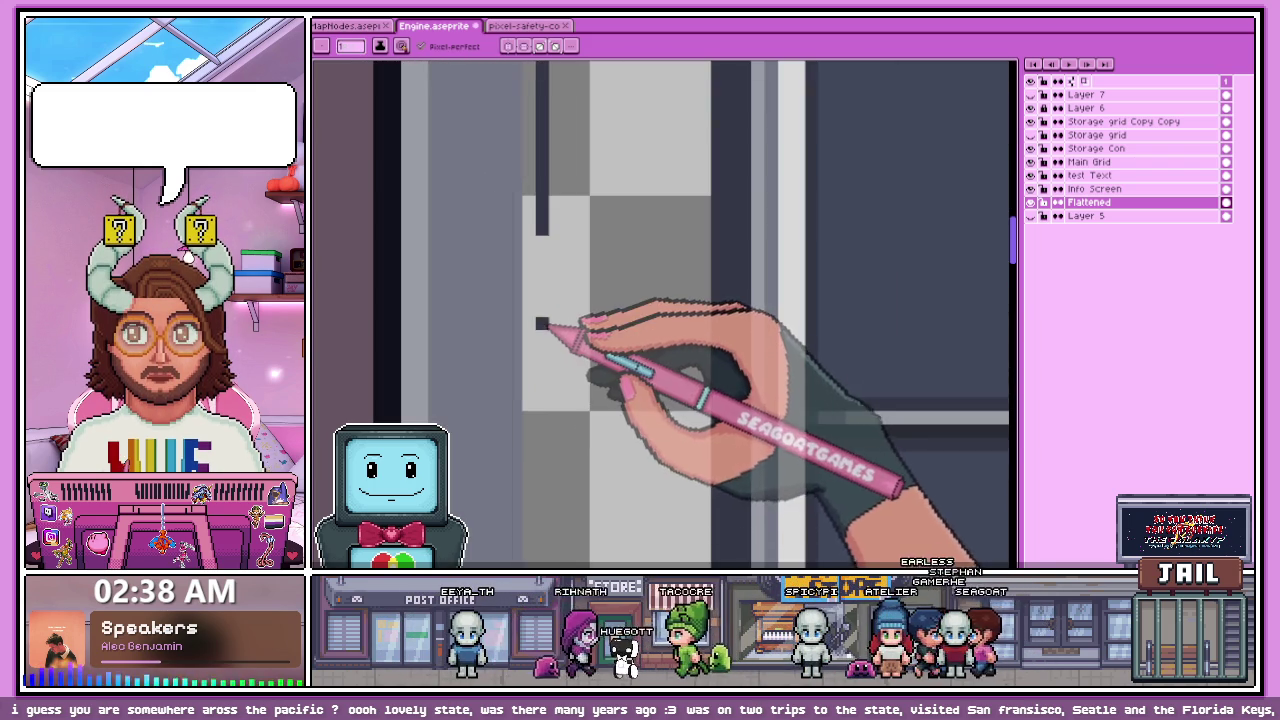
scroll(548, 246, "down", 1)
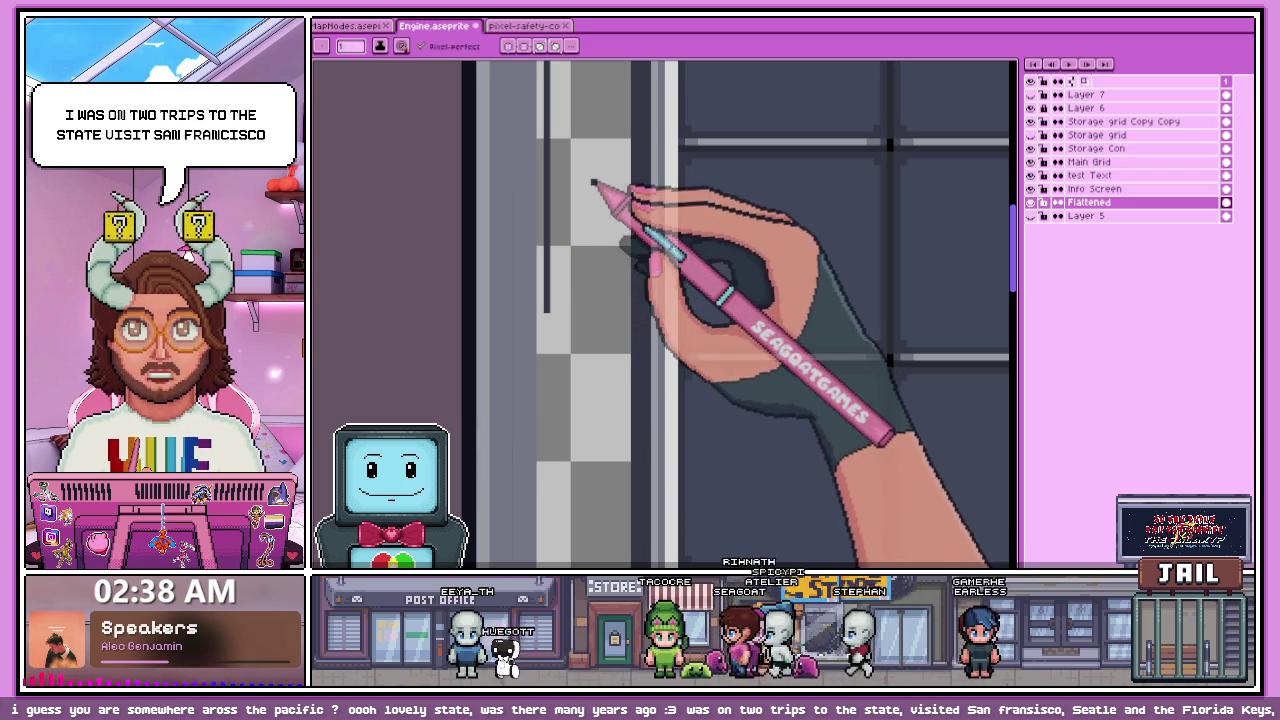
scroll(530, 330, "down", 2)
scroll(540, 345, "up", 3)
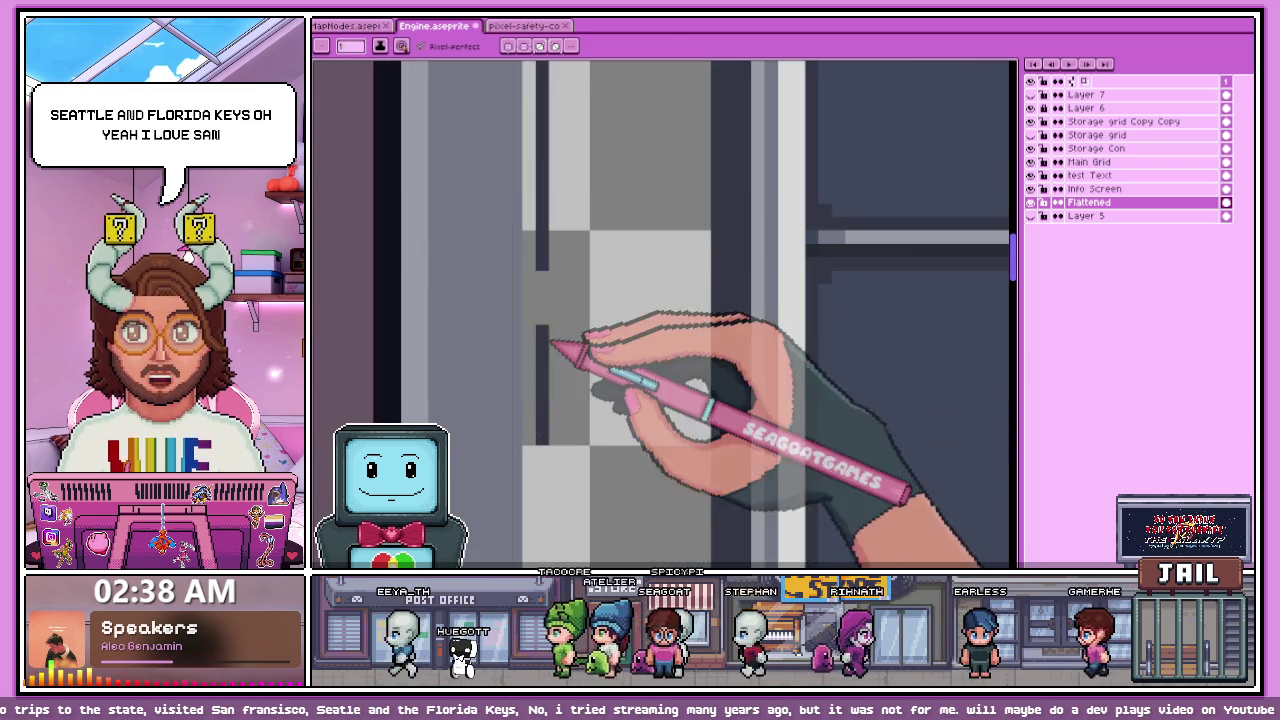
scroll(551, 344, "down", 2)
scroll(540, 443, "up", 2)
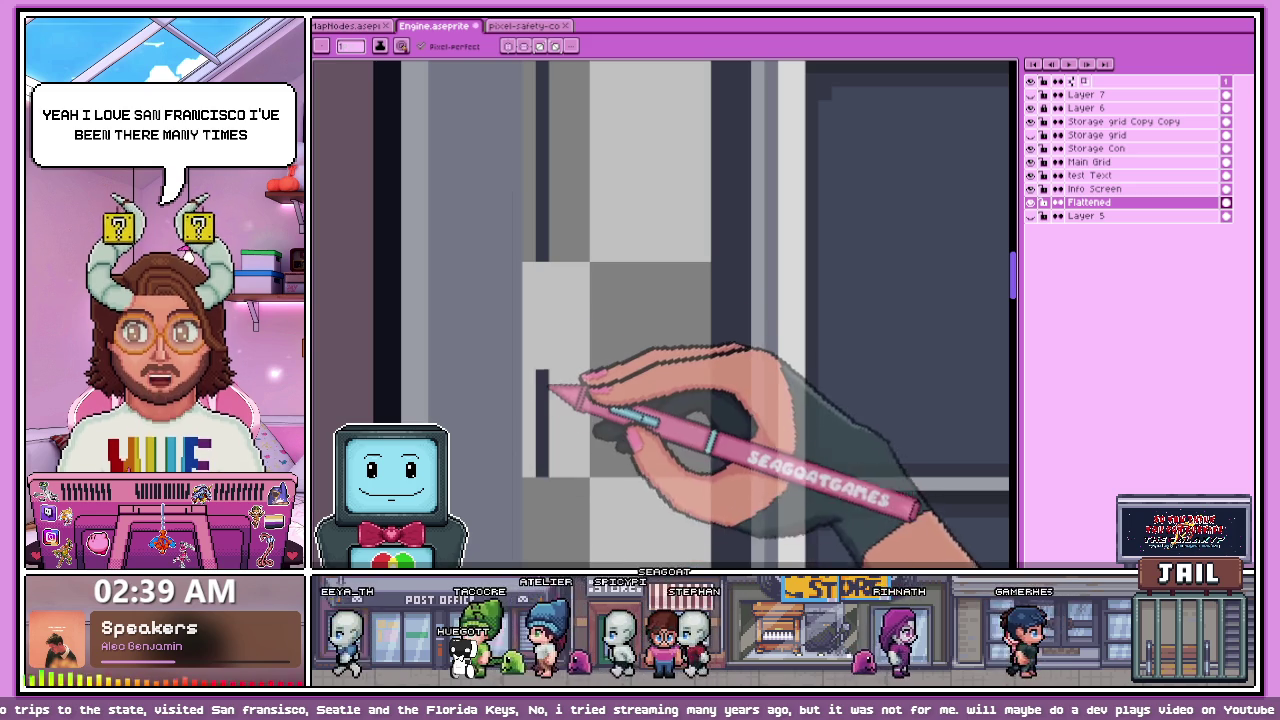
scroll(548, 270, "down", 2)
scroll(557, 377, "down", 1)
scroll(571, 434, "up", 1)
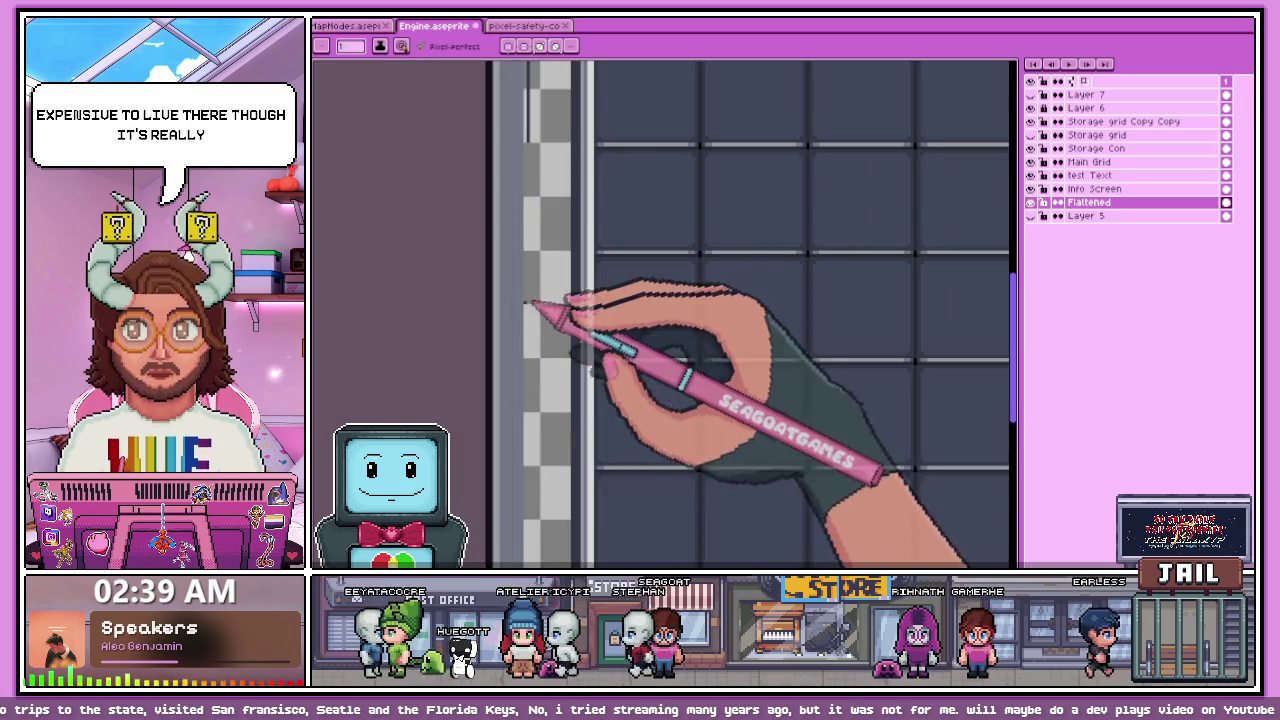
scroll(543, 300, "up", 2)
scroll(520, 152, "up", 1)
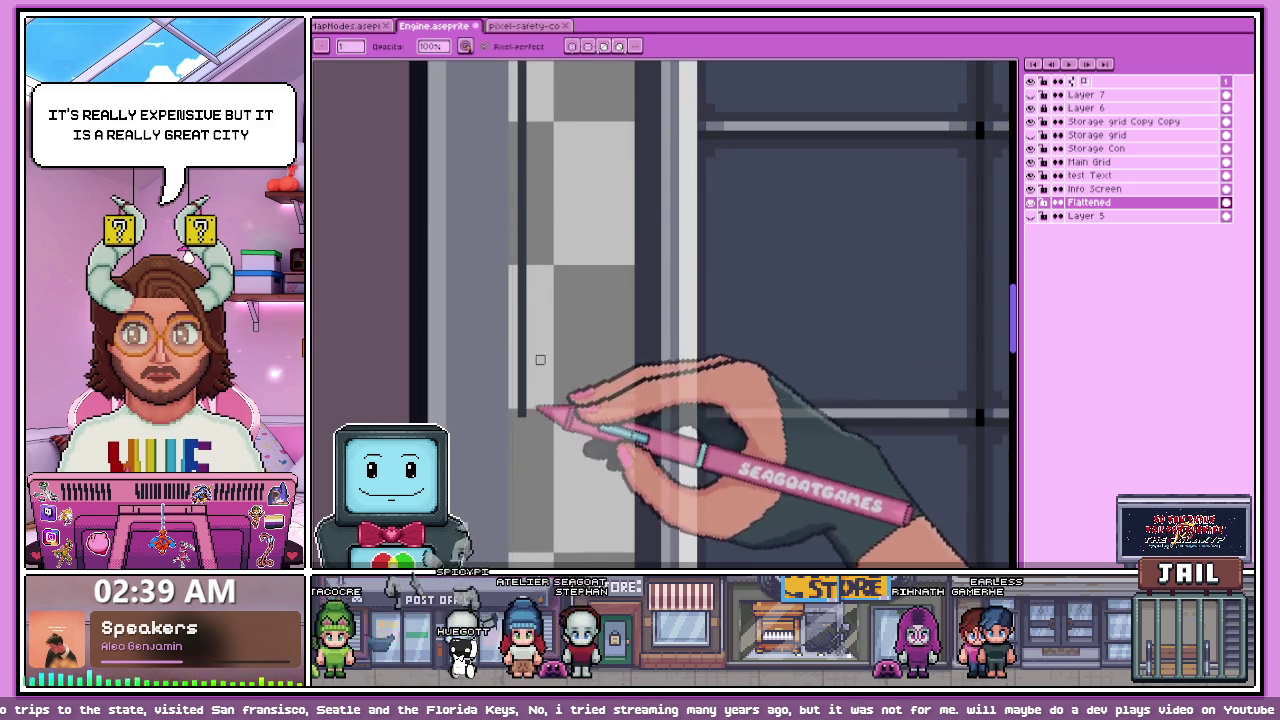
scroll(594, 214, "down", 2)
scroll(586, 366, "up", 1)
scroll(529, 443, "up", 2)
scroll(555, 372, "up", 1)
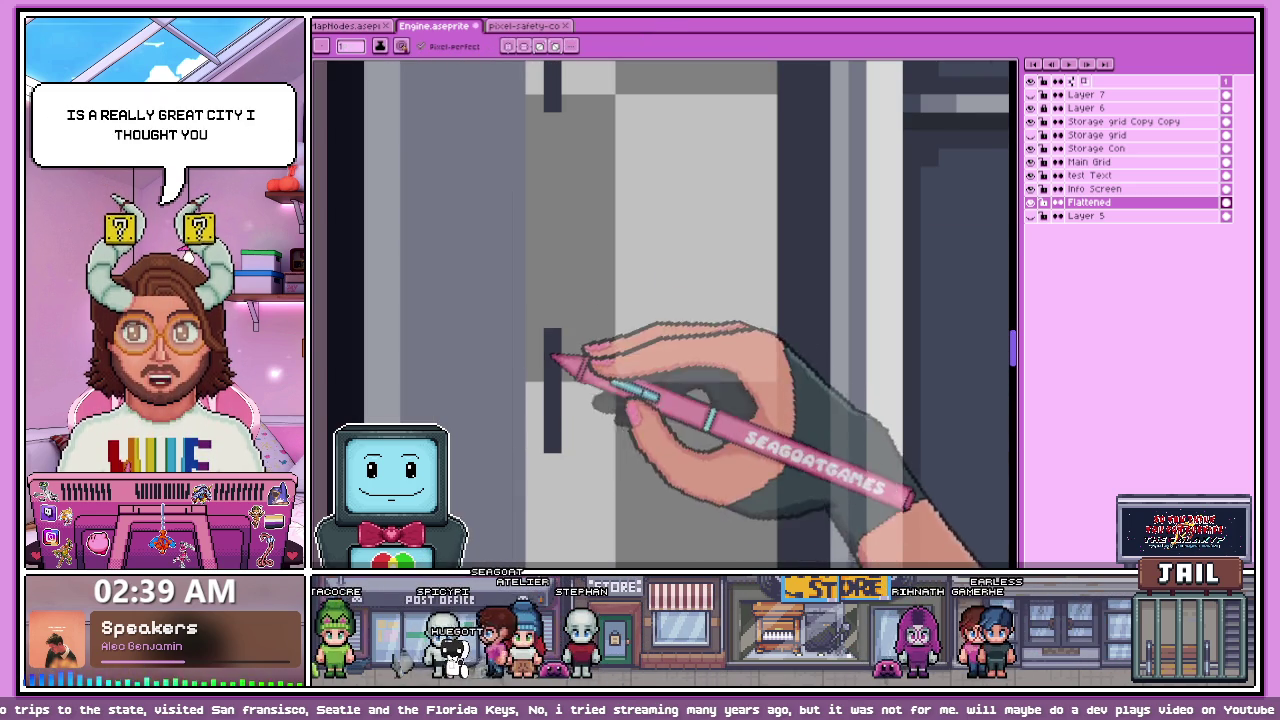
scroll(557, 265, "down", 1)
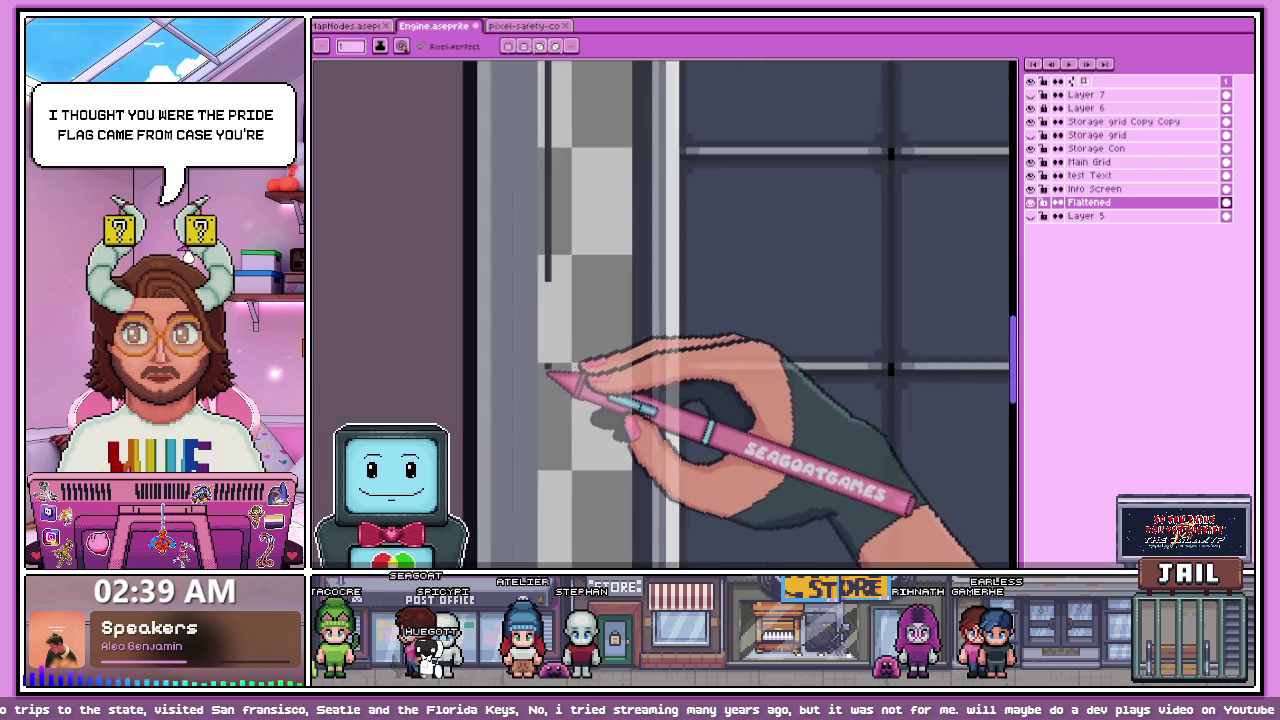
scroll(543, 371, "up", 1)
scroll(556, 190, "down", 1)
scroll(562, 250, "down", 1)
scroll(554, 240, "up", 1)
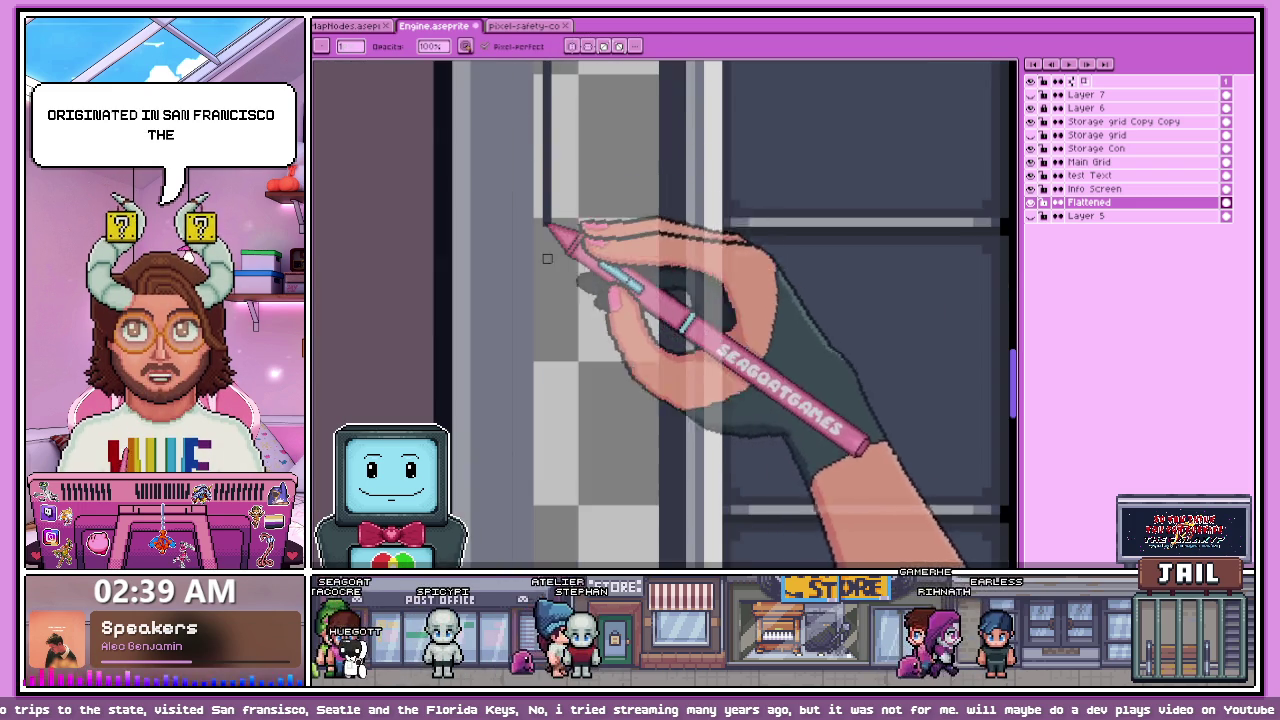
scroll(548, 180, "up", 1)
scroll(555, 385, "down", 1)
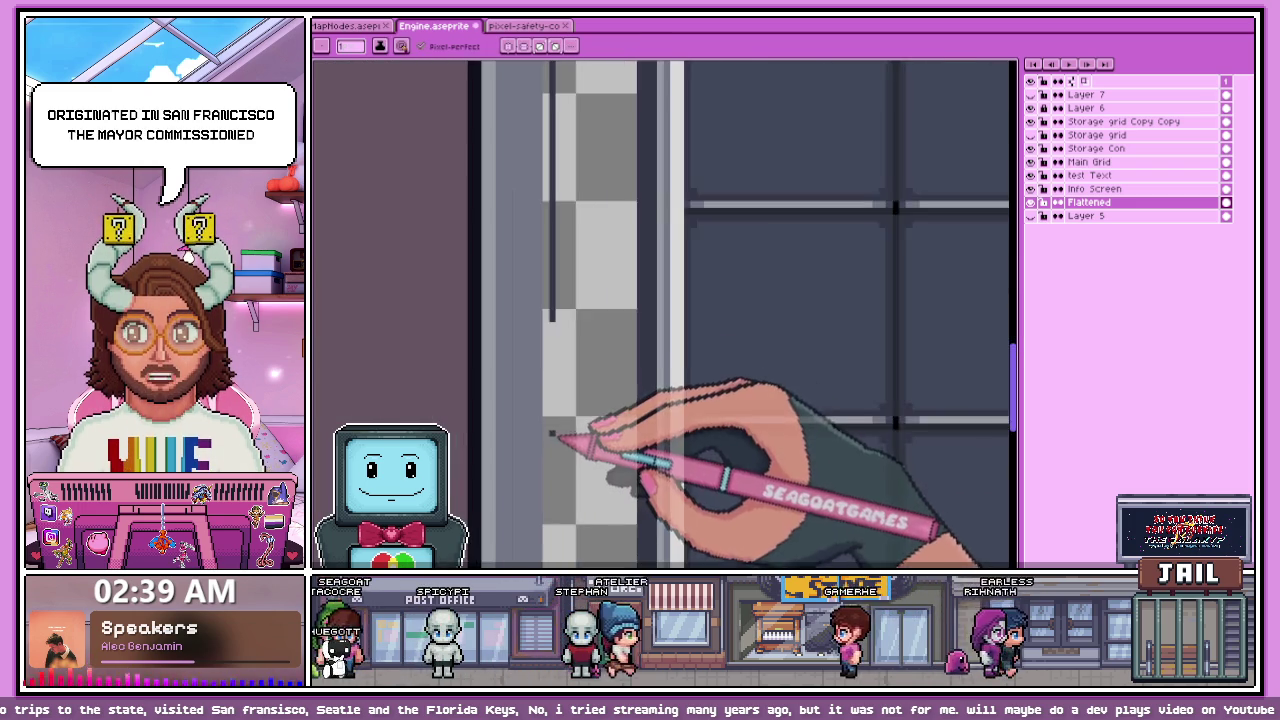
scroll(553, 414, "up", 1)
scroll(570, 220, "down", 1)
scroll(586, 300, "down", 1)
scroll(578, 320, "up", 2)
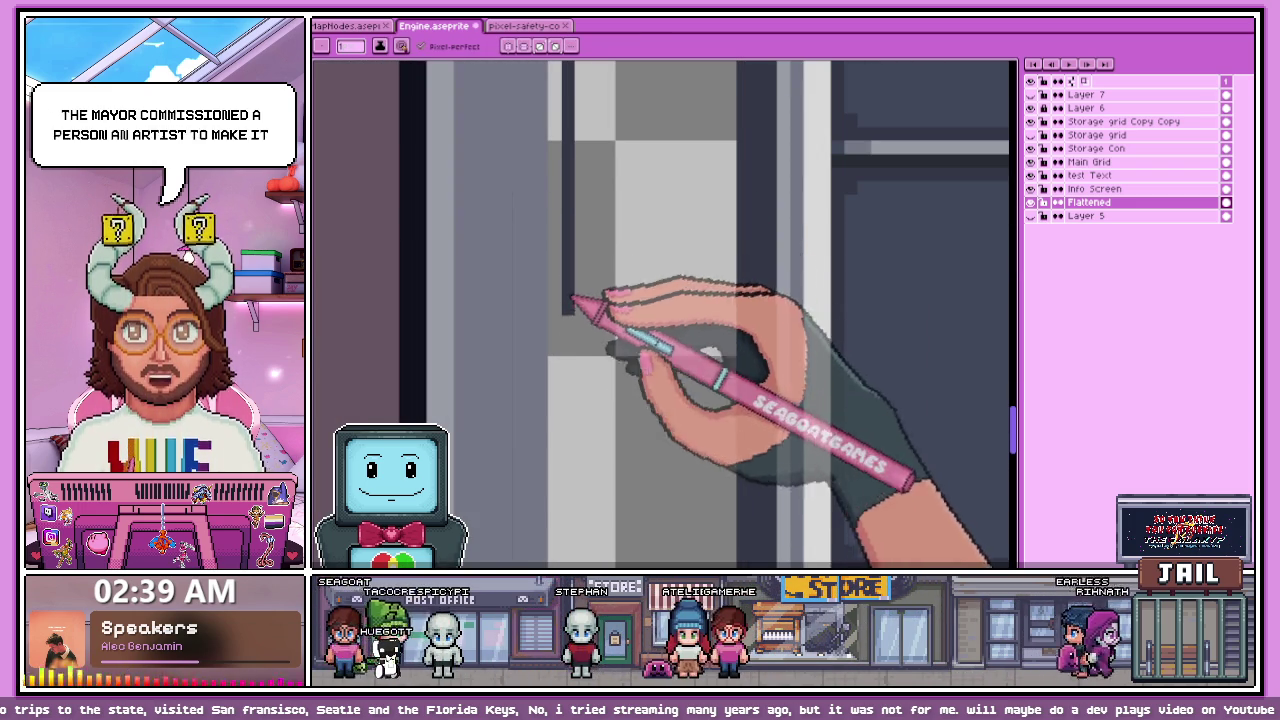
scroll(586, 300, "down", 1)
scroll(586, 352, "down", 1)
scroll(566, 404, "up", 2)
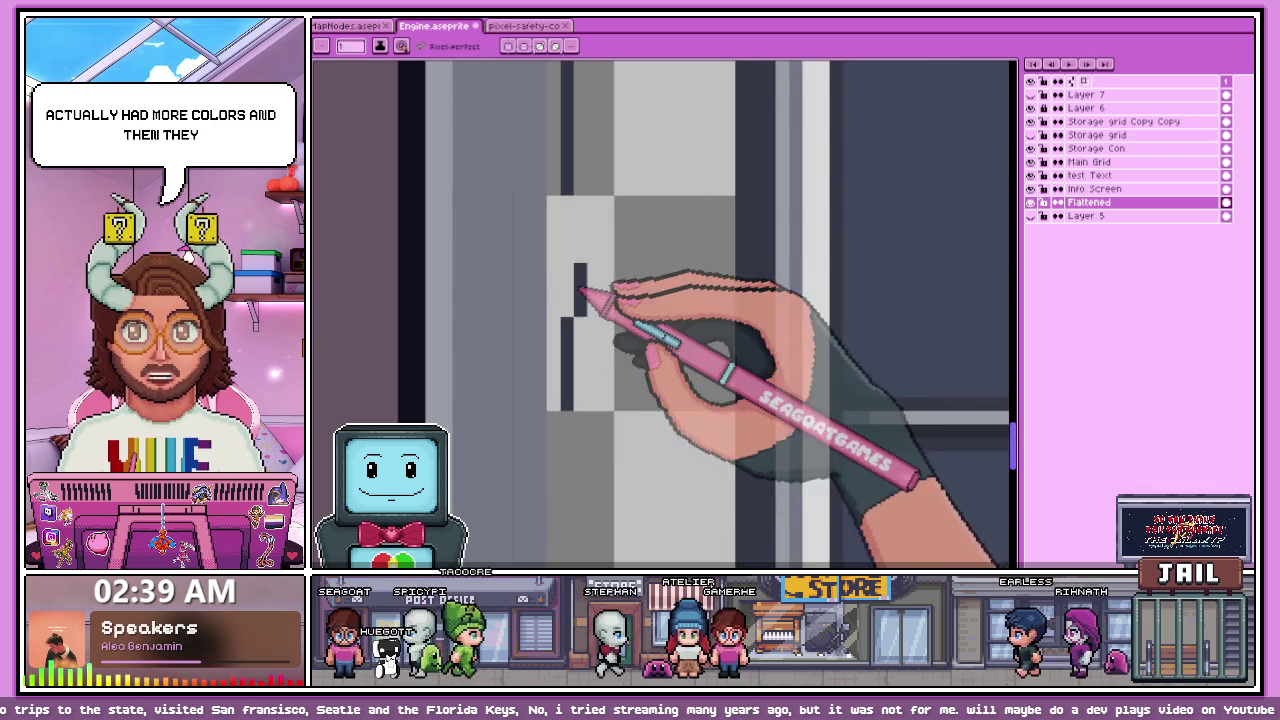
scroll(582, 340, "down", 1)
scroll(580, 400, "up", 1)
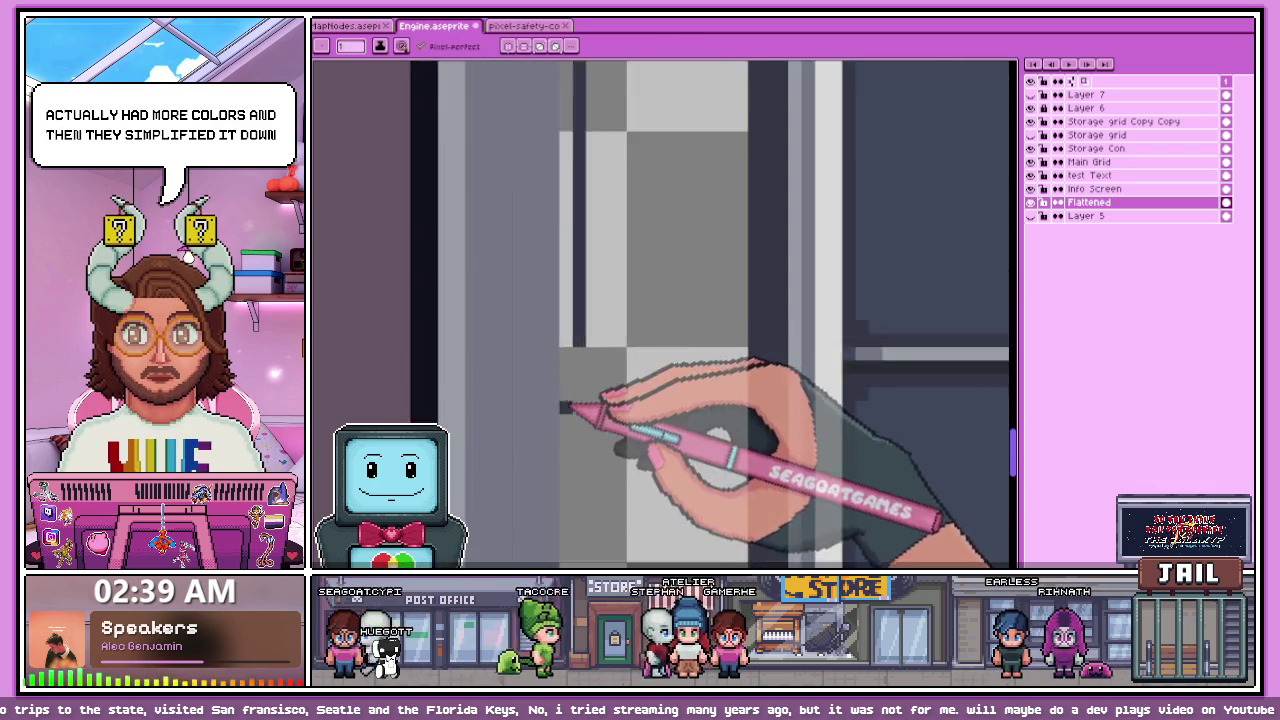
scroll(580, 400, "down", 1)
scroll(583, 330, "up", 1)
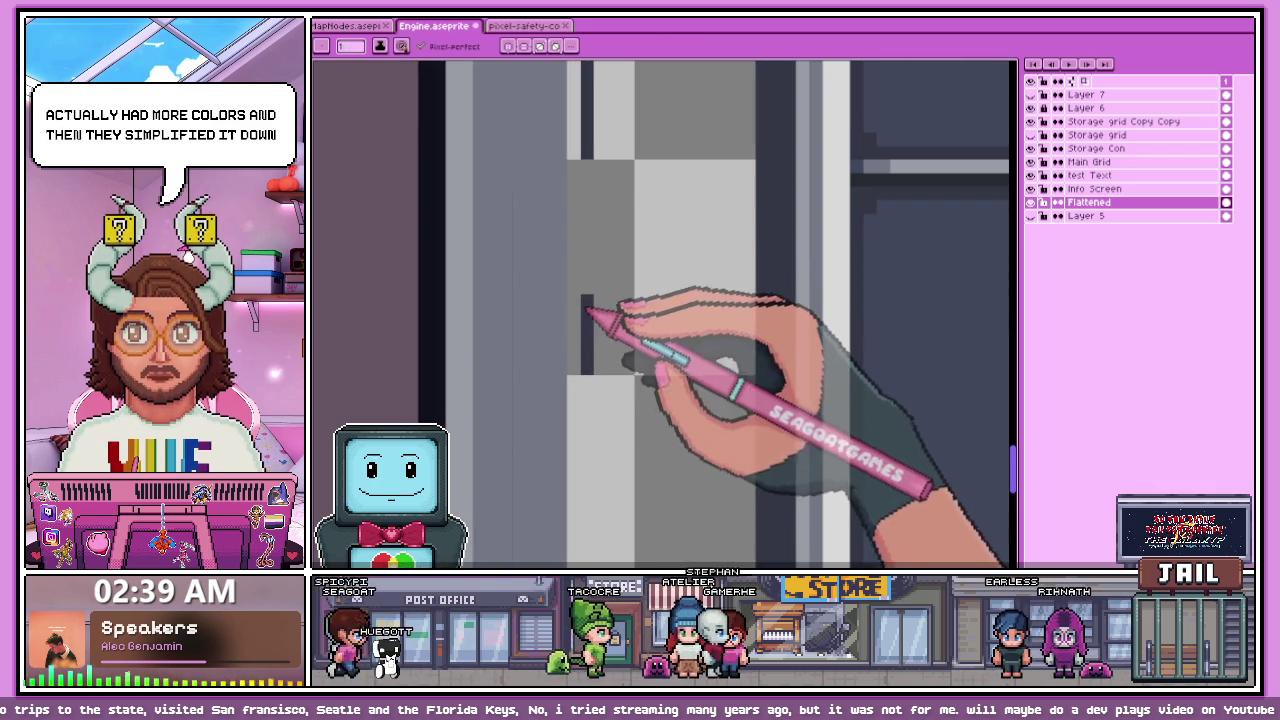
scroll(586, 286, "down", 1)
scroll(588, 258, "up", 1)
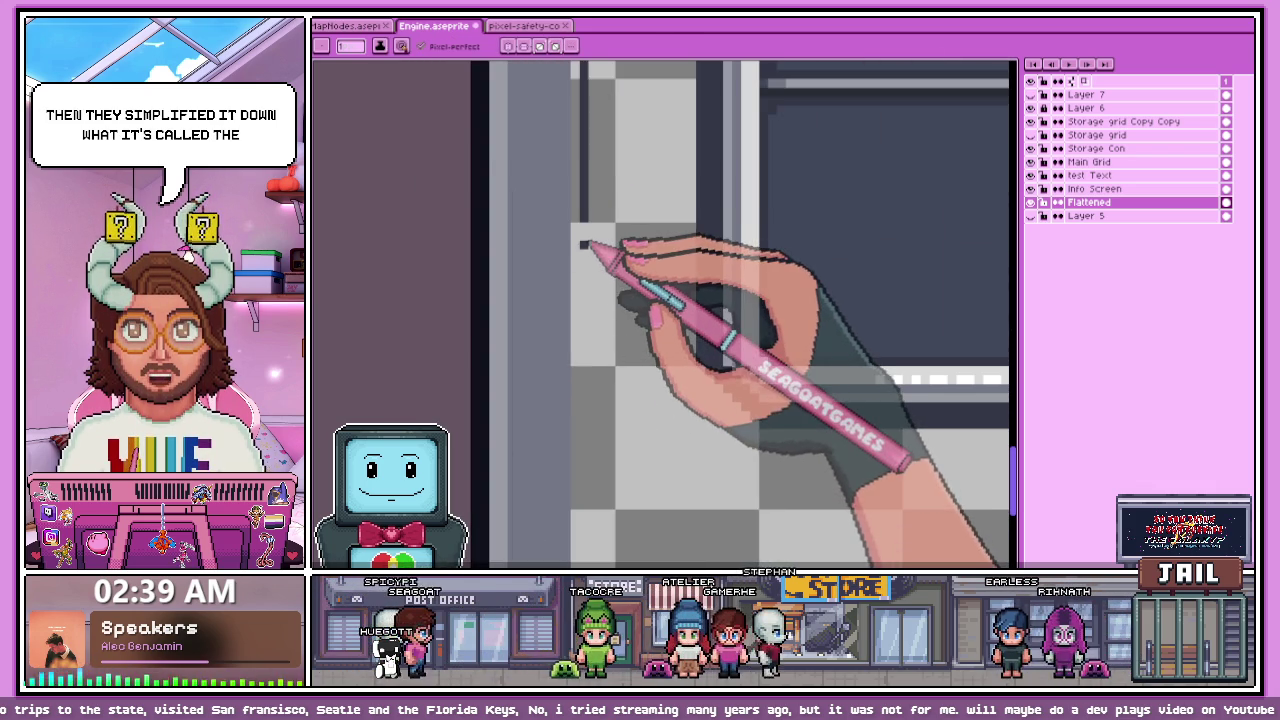
scroll(586, 300, "down", 1)
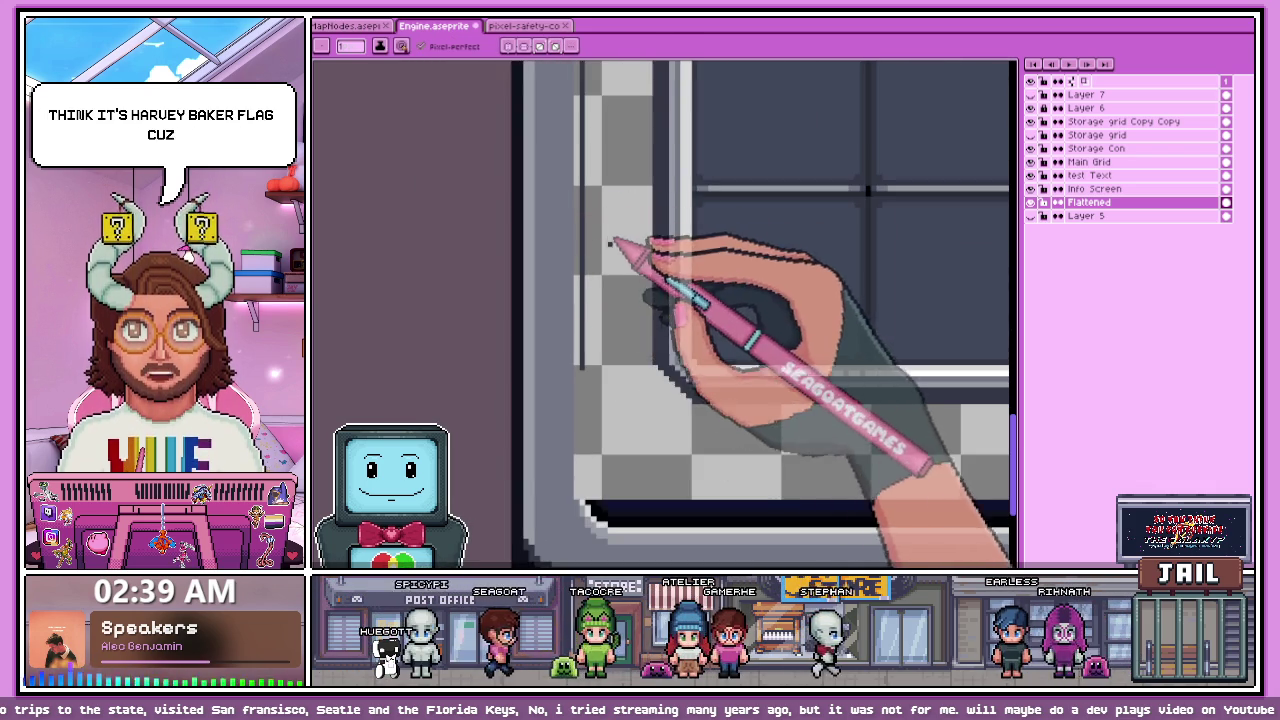
scroll(609, 337, "up", 1)
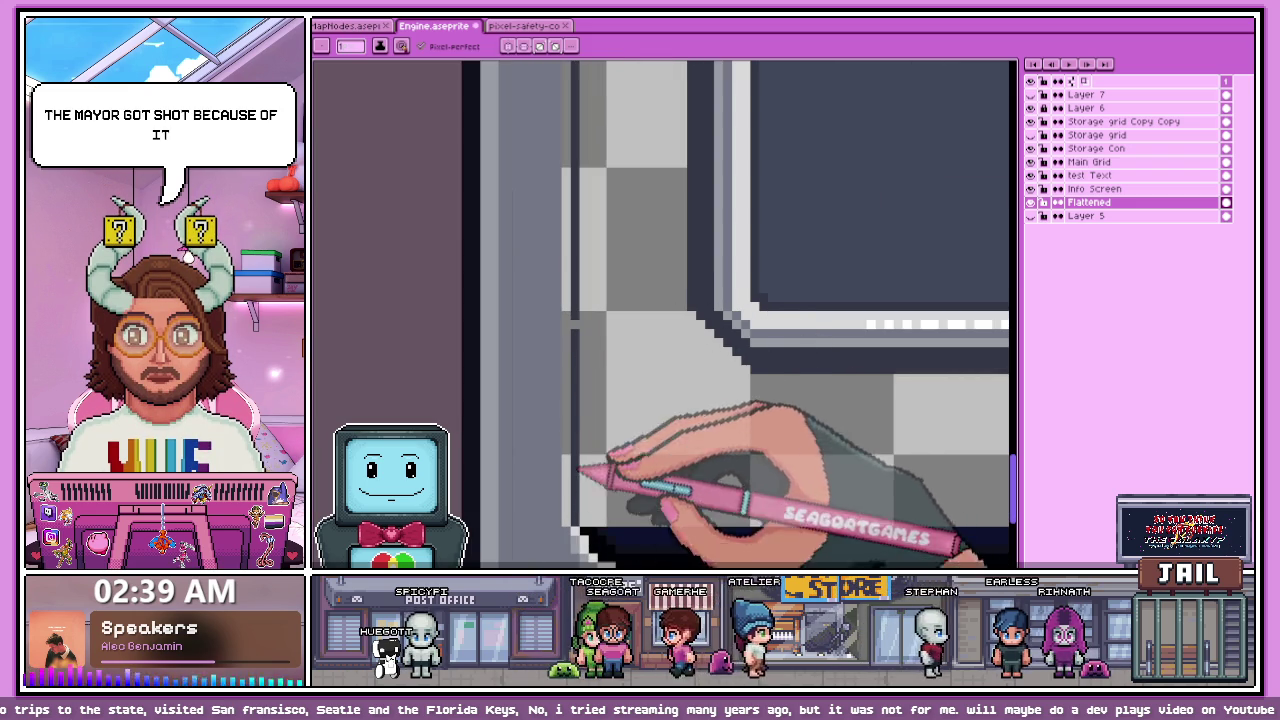
Step: Zoom in on the left border of the storage grid's frame
scroll(580, 330, "down", 1)
scroll(560, 350, "down", 1)
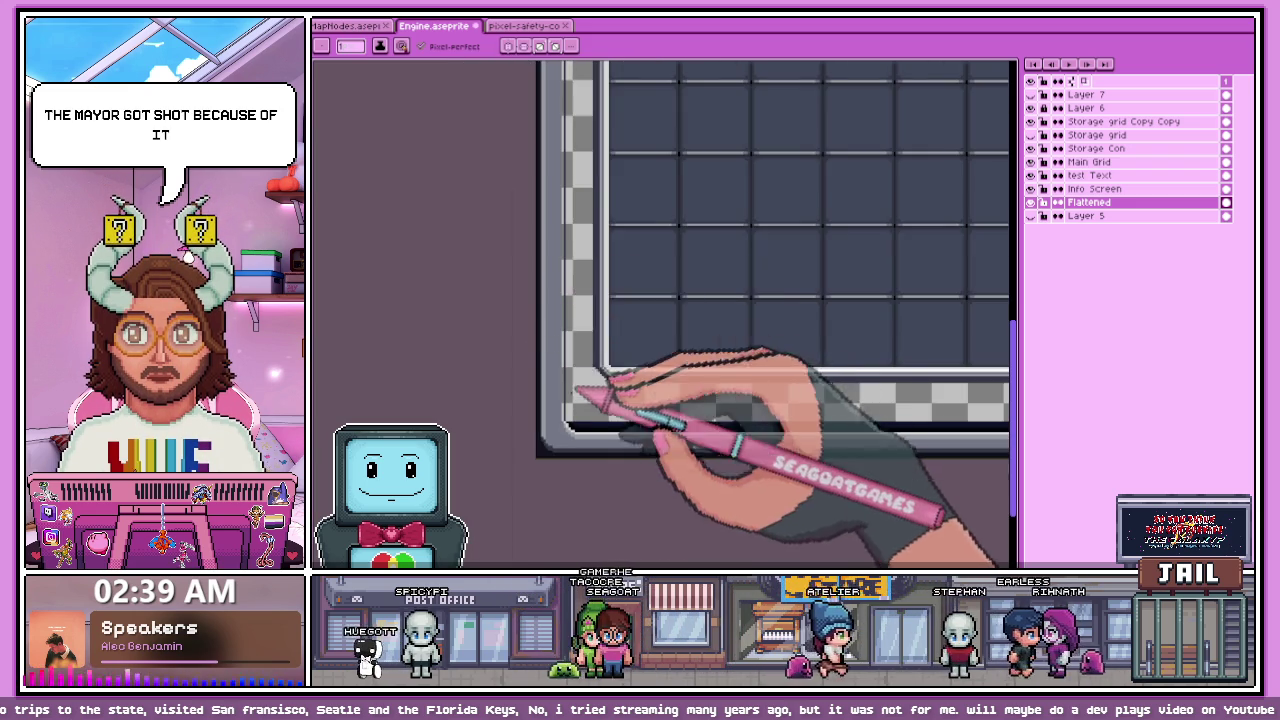
scroll(576, 388, "up", 2)
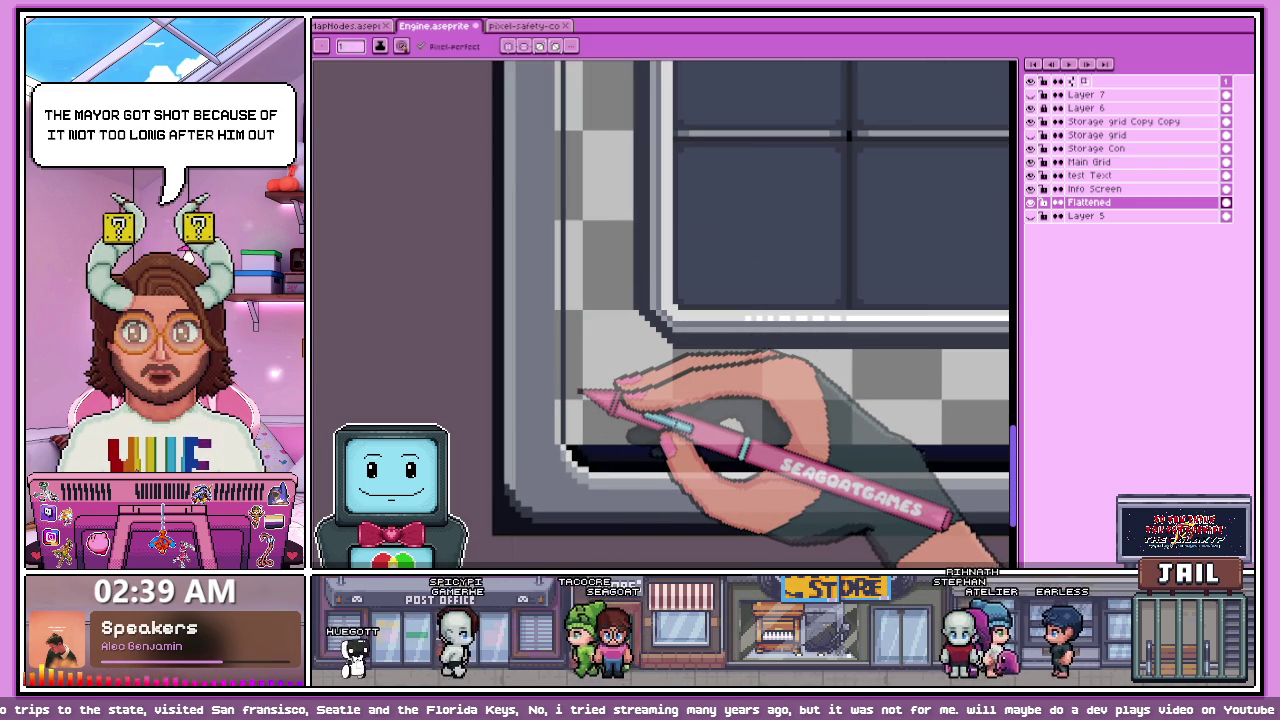
scroll(580, 392, "down", 1)
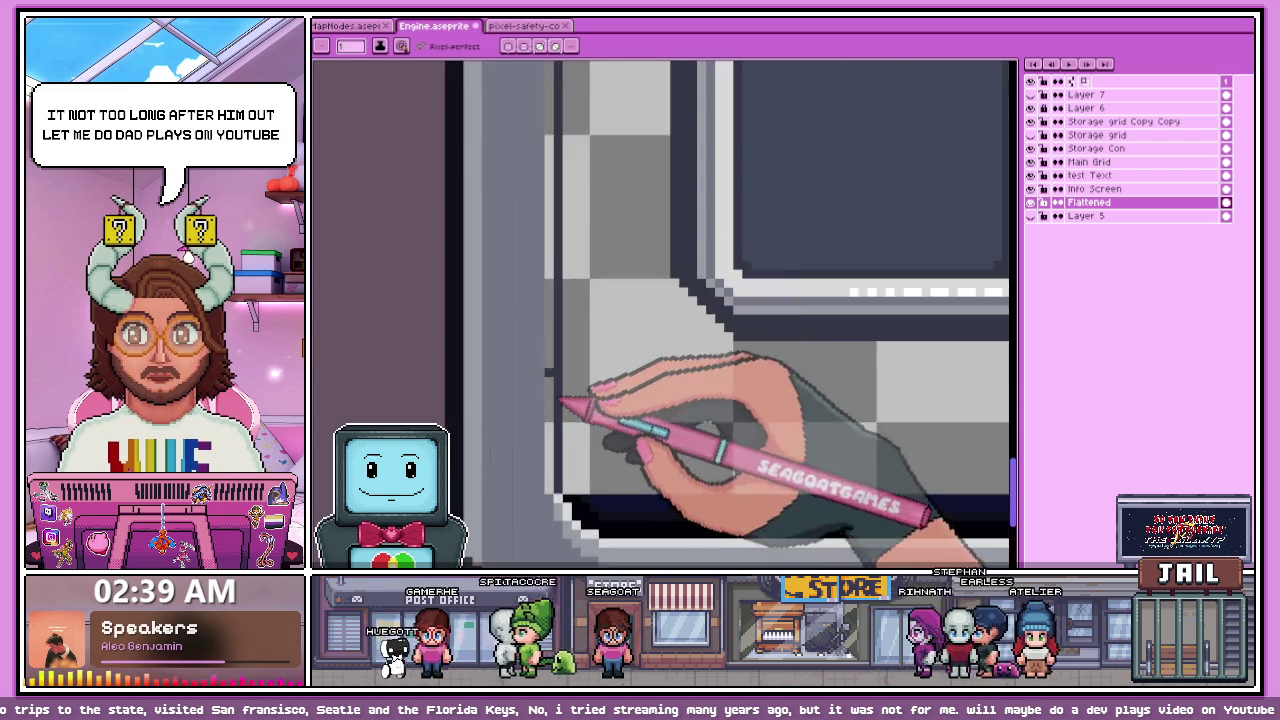
scroll(571, 423, "down", 1)
scroll(586, 414, "down", 1)
scroll(571, 223, "down", 2)
scroll(558, 200, "up", 3)
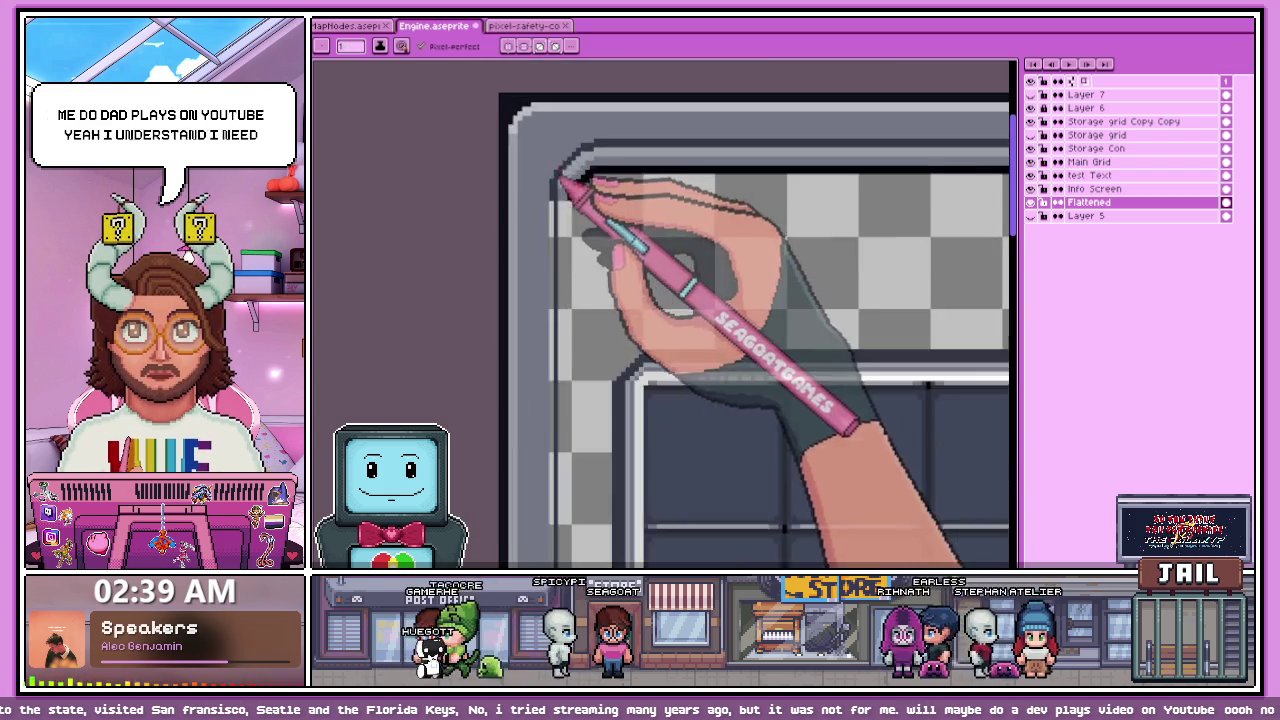
Step: Pick the Magic Wand (W) and zoom around the frame's left-edge pixels
key("w")
scroll(557, 240, "down", 1)
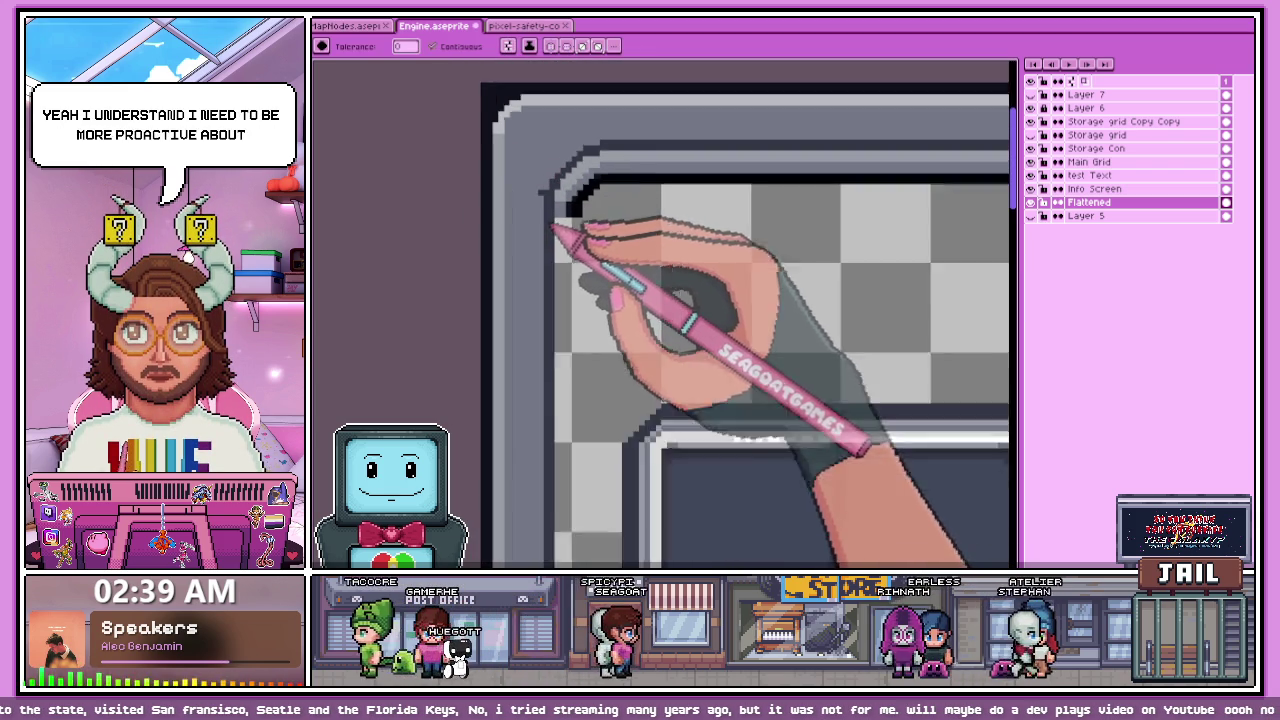
scroll(565, 260, "down", 1)
scroll(580, 330, "down", 1)
scroll(575, 380, "down", 2)
scroll(572, 384, "up", 2)
scroll(500, 371, "up", 1)
scroll(520, 371, "up", 1)
scroll(514, 360, "up", 1)
scroll(514, 335, "down", 3)
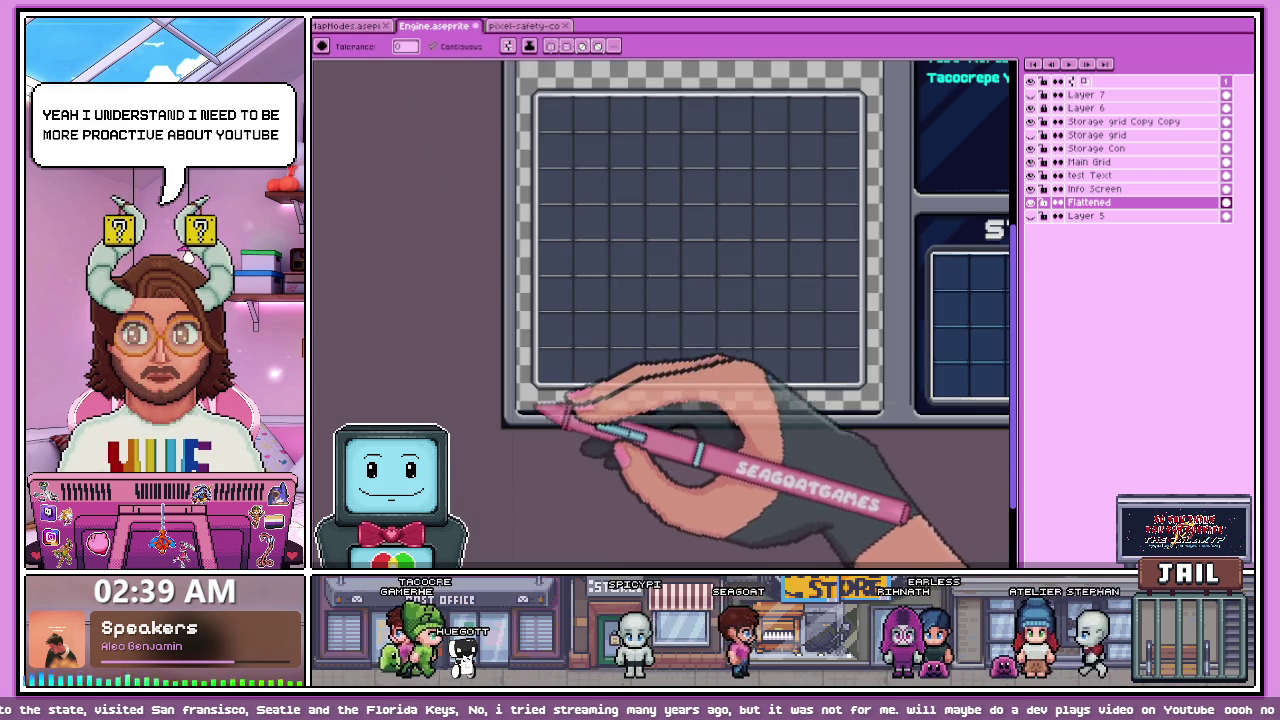
scroll(885, 429, "up", 2)
scroll(860, 410, "down", 2)
scroll(500, 428, "up", 2)
scroll(500, 428, "up", 1)
scroll(500, 371, "down", 2)
scroll(509, 377, "down", 1)
scroll(520, 395, "up", 3)
scroll(526, 408, "up", 1)
Step: Switch to the Eyedropper (I), inspect the edge zoomed in, then zoom out over the whole panel
key("i")
scroll(520, 495, "down", 2)
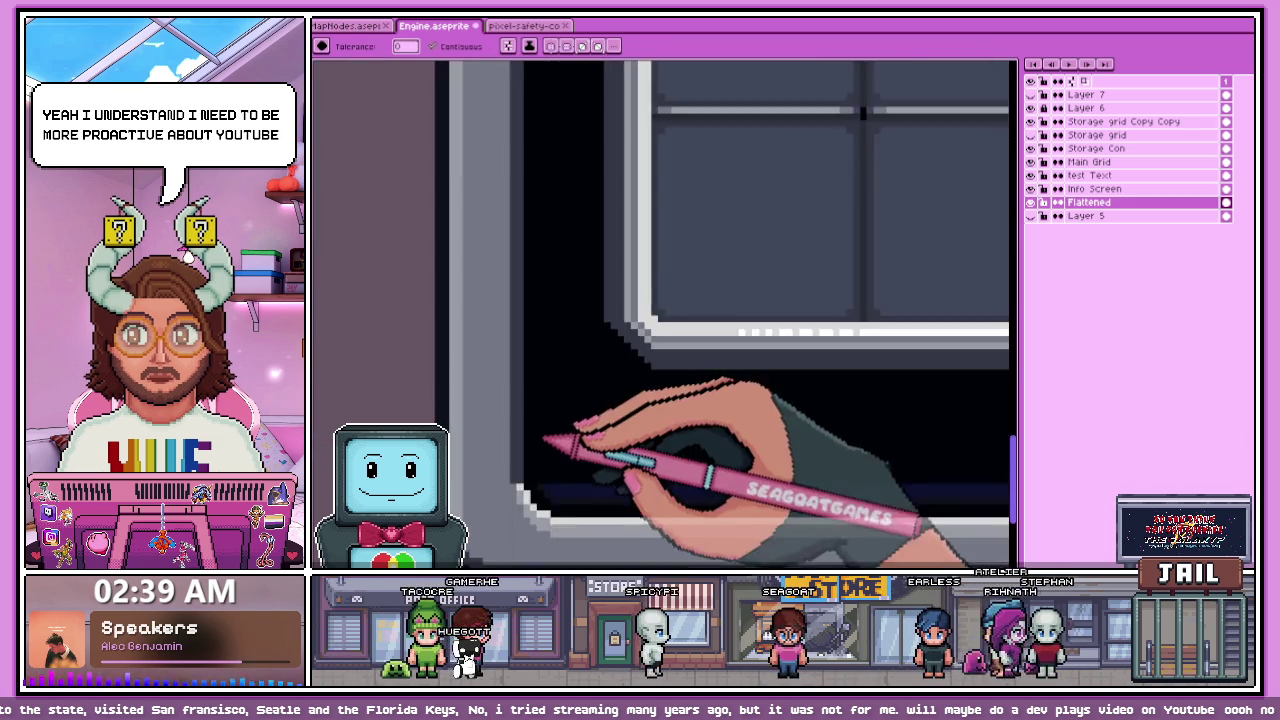
scroll(528, 460, "up", 3)
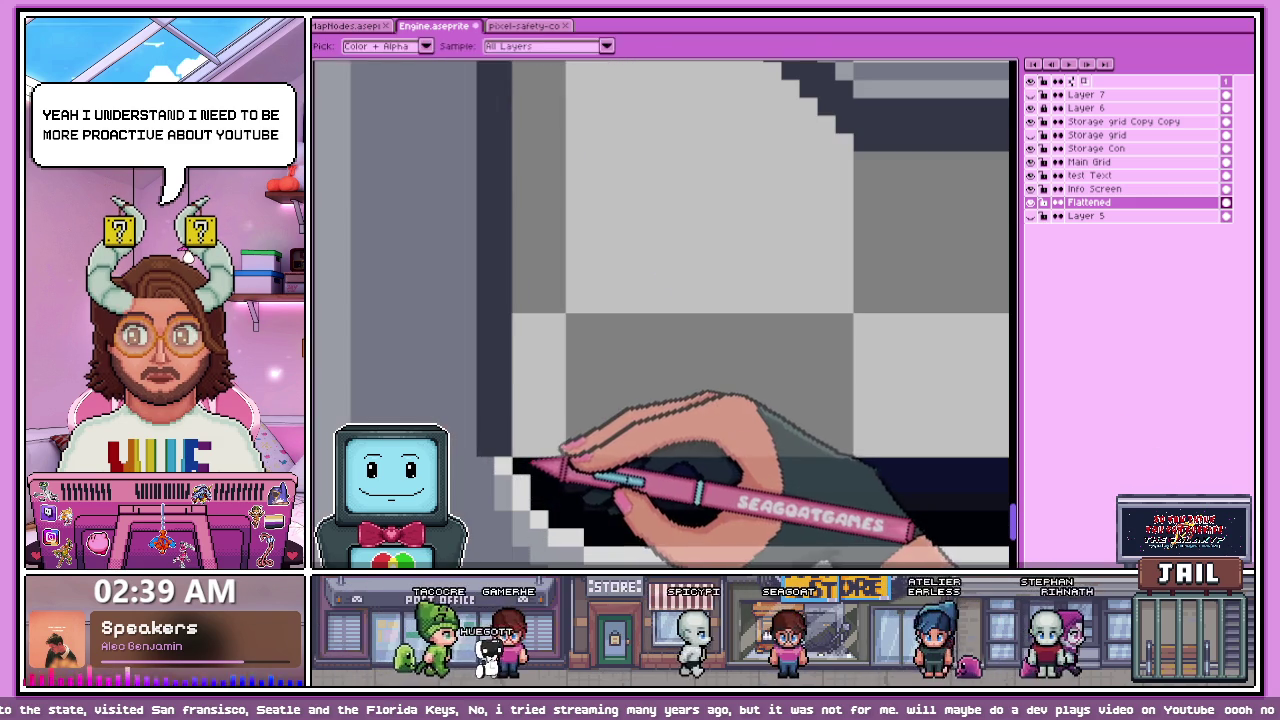
scroll(522, 430, "down", 1)
scroll(528, 428, "down", 1)
scroll(540, 460, "down", 1)
scroll(540, 330, "down", 1)
scroll(540, 326, "up", 1)
scroll(563, 414, "up", 1)
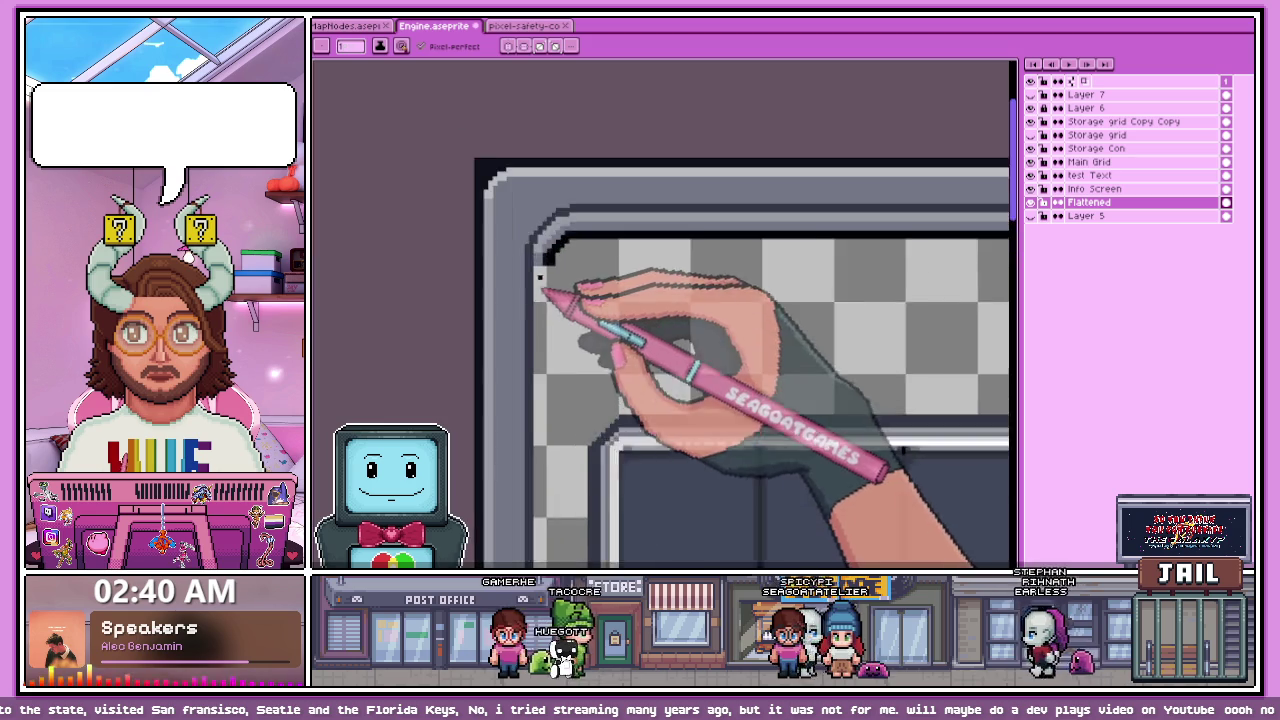
scroll(543, 300, "up", 2)
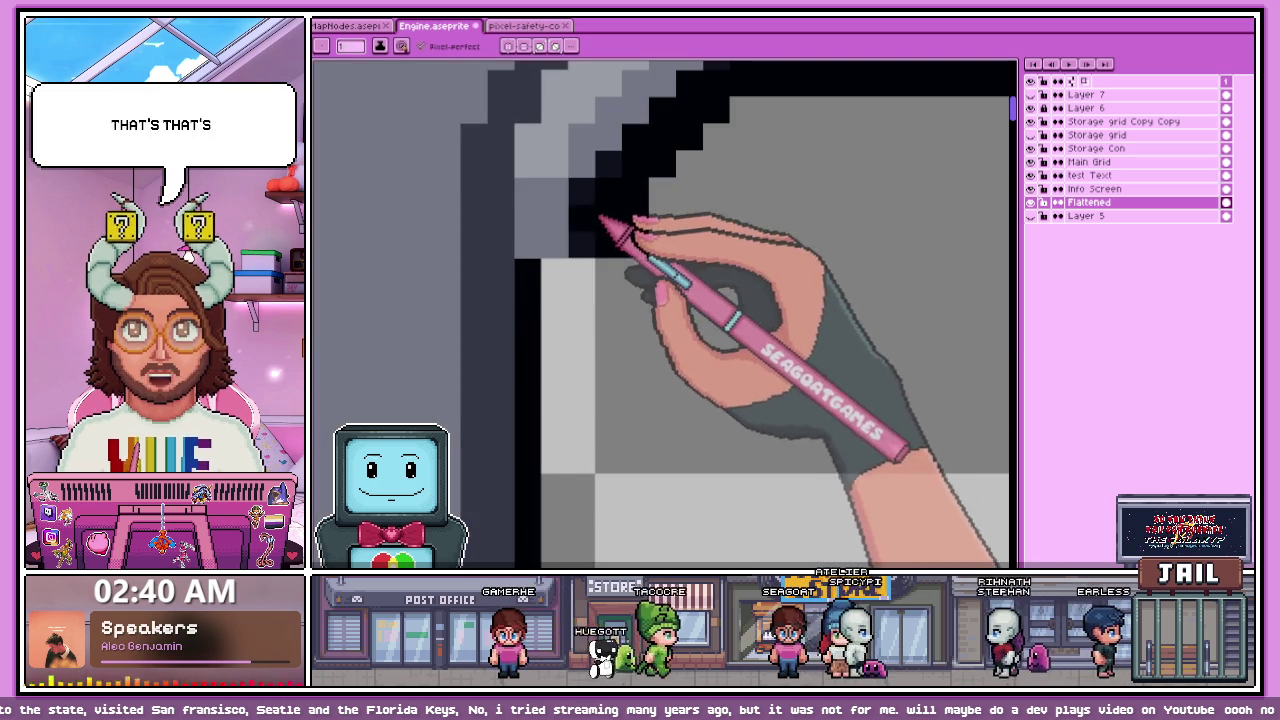
scroll(566, 262, "down", 1)
scroll(575, 300, "down", 1)
scroll(580, 355, "down", 1)
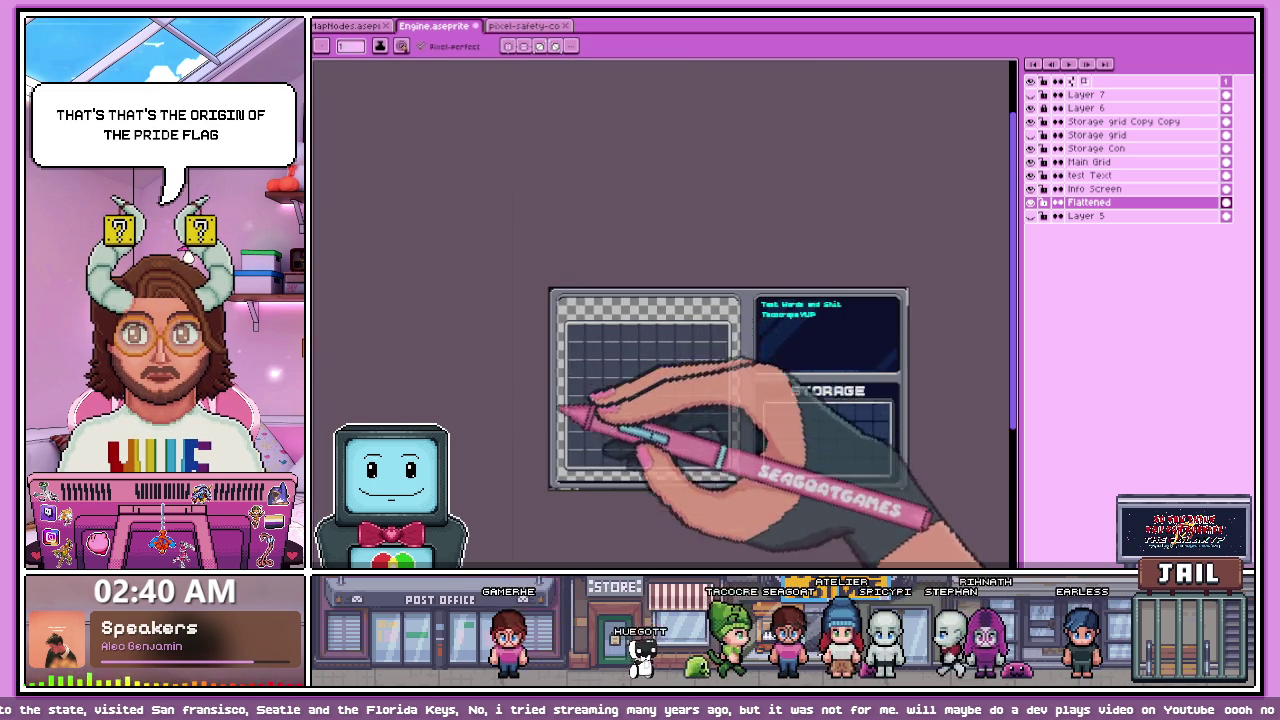
scroll(600, 420, "up", 1)
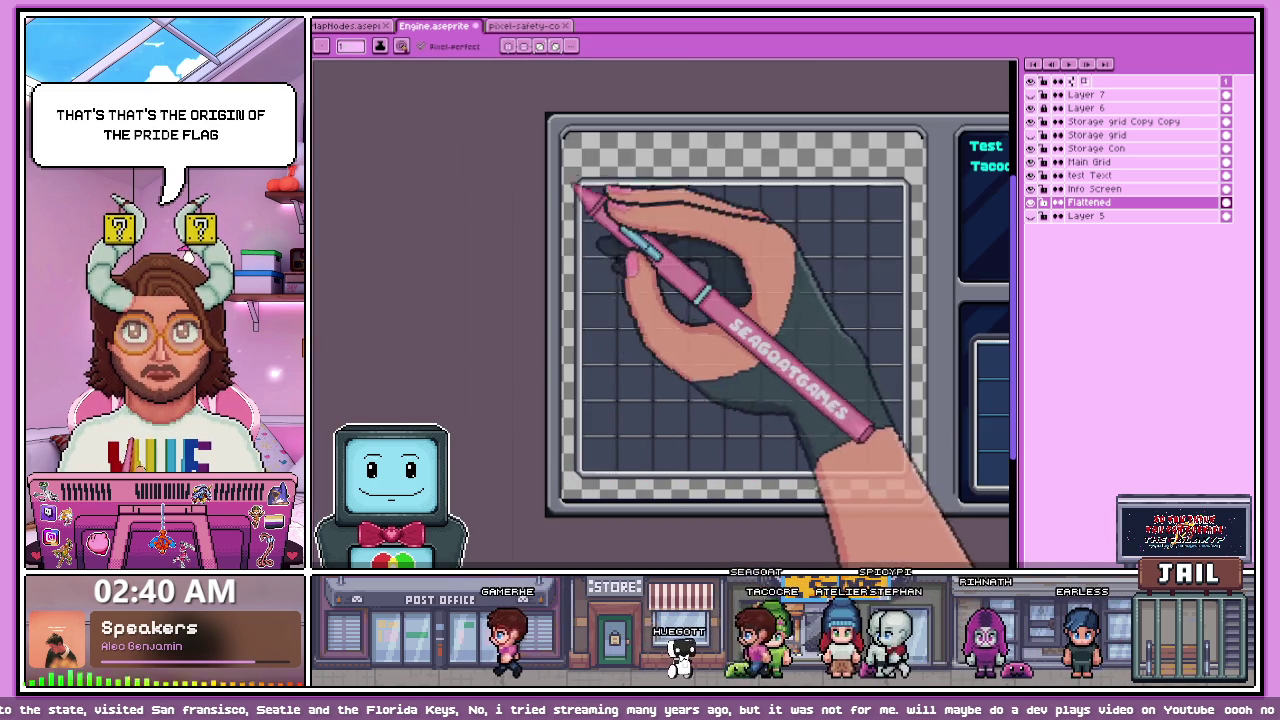
scroll(1005, 178, "up", 2)
scroll(735, 120, "up", 1)
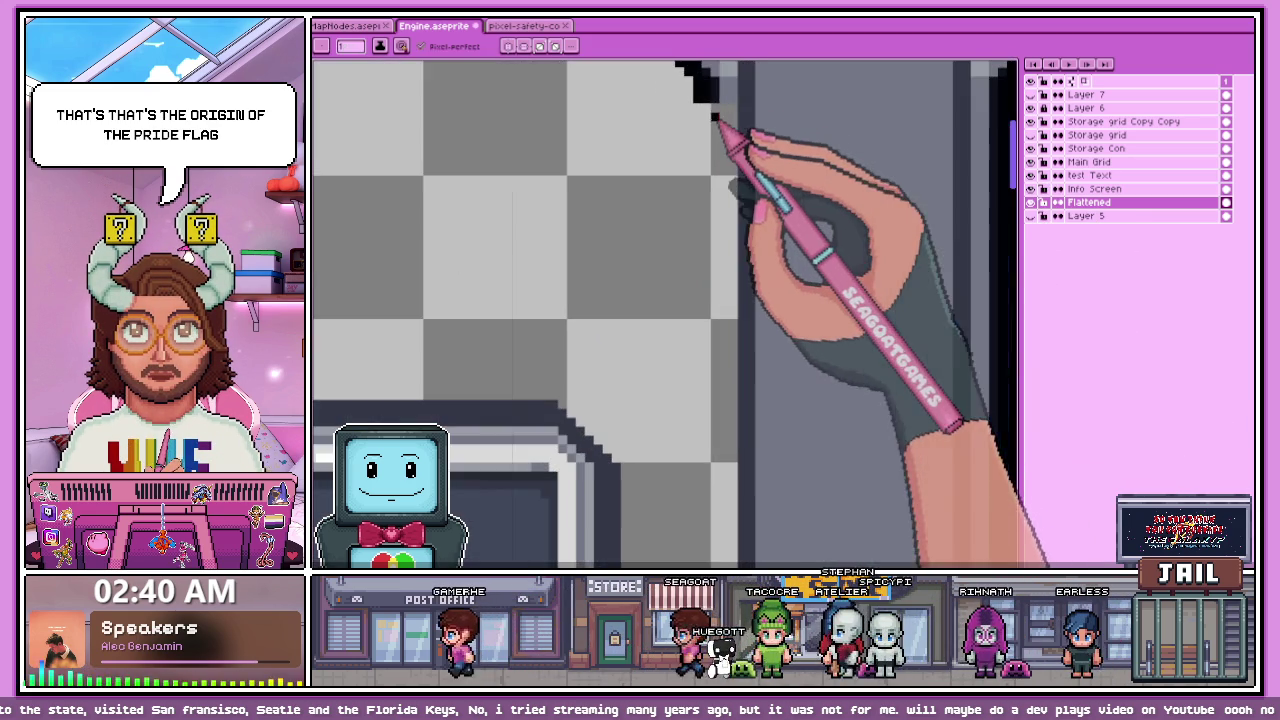
scroll(600, 195, "down", 2)
scroll(630, 215, "down", 2)
scroll(471, 157, "up", 2)
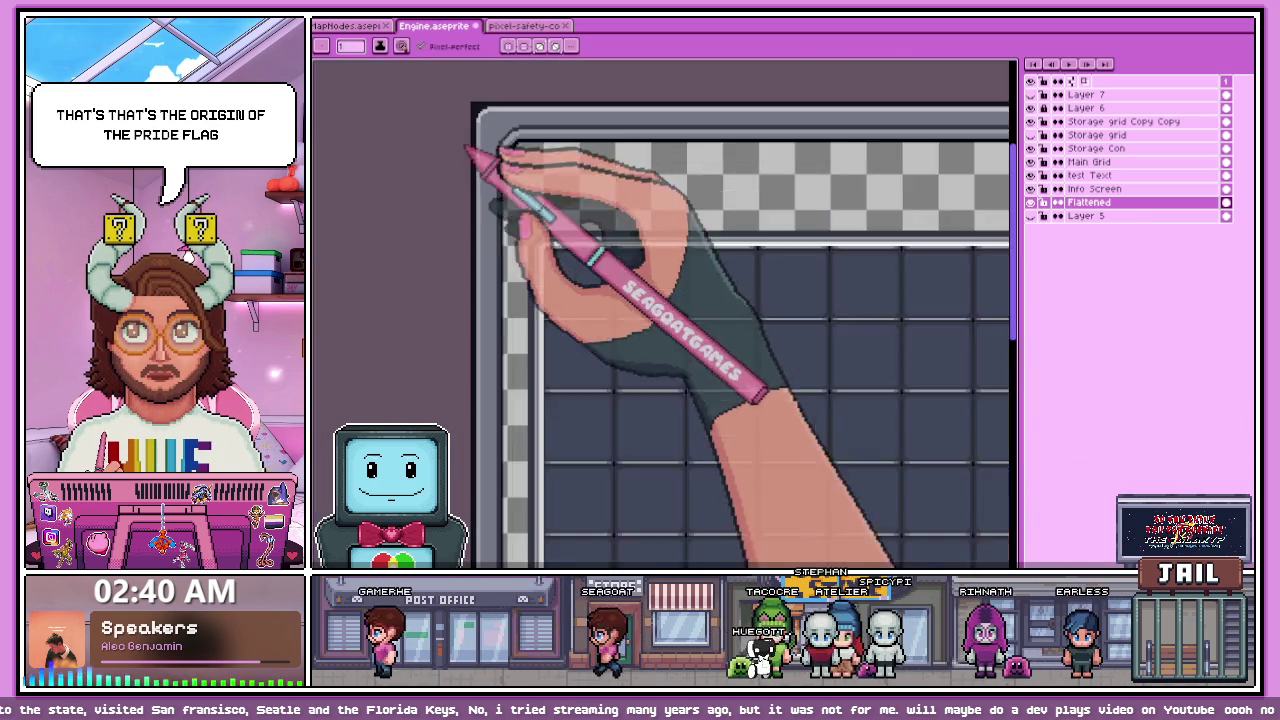
scroll(543, 206, "up", 1)
scroll(548, 178, "up", 2)
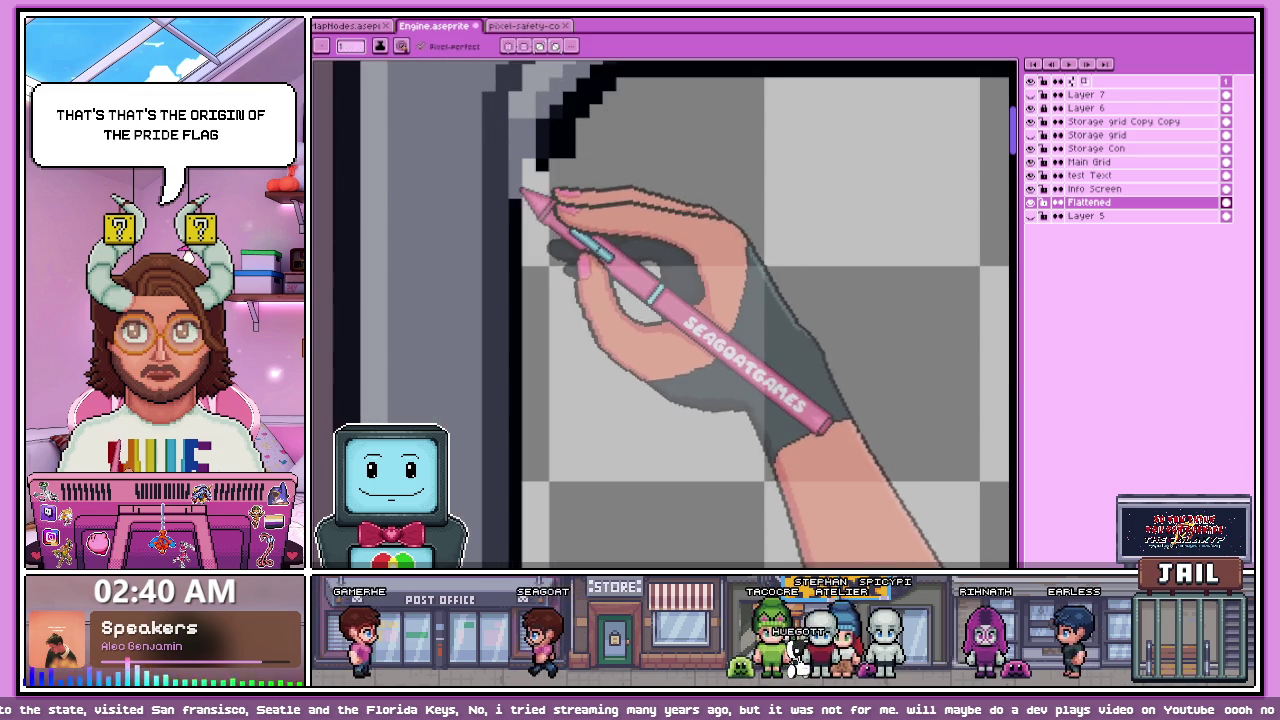
scroll(551, 178, "down", 2)
scroll(614, 257, "down", 1)
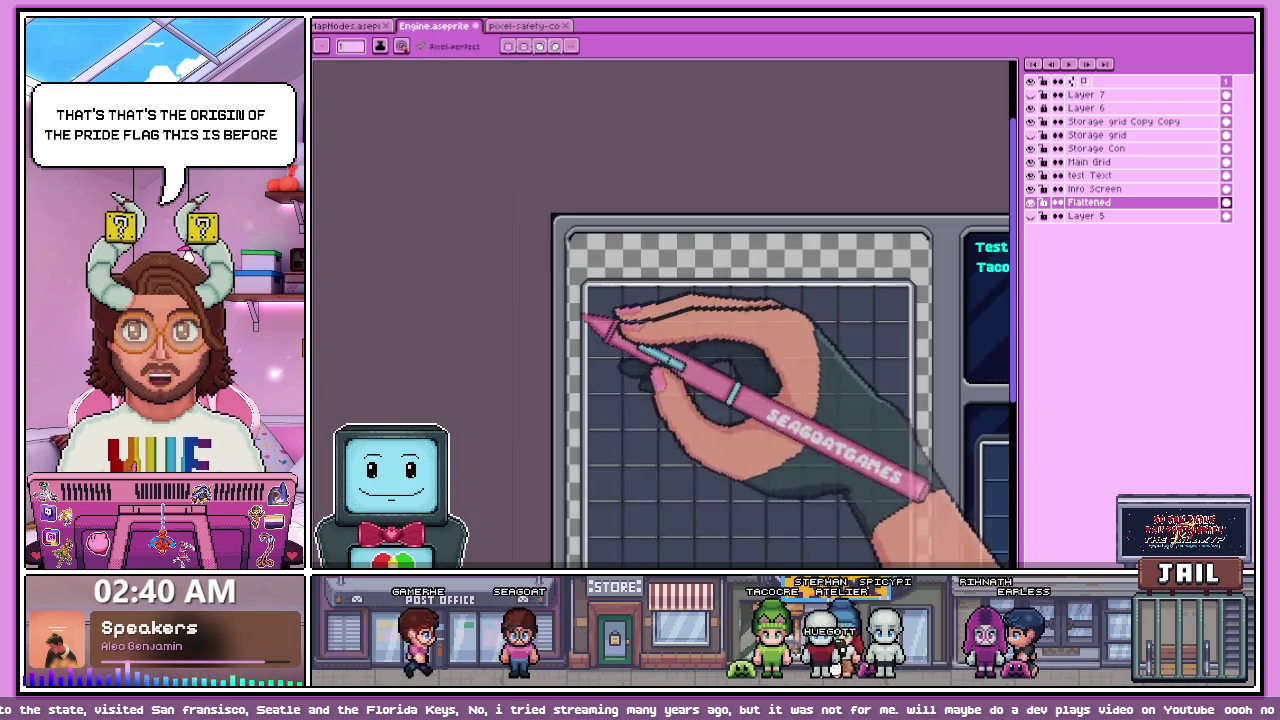
scroll(586, 251, "down", 1)
scroll(586, 386, "up", 2)
scroll(578, 390, "up", 2)
scroll(576, 396, "up", 1)
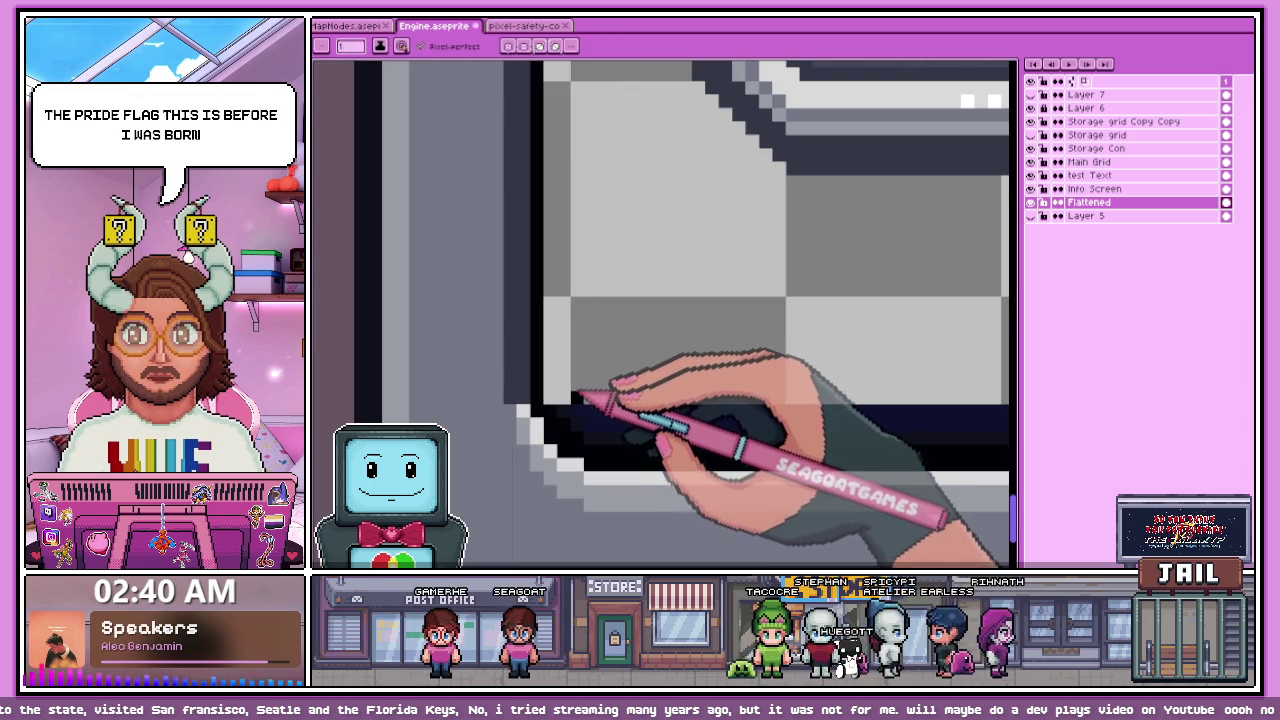
scroll(583, 402, "down", 2)
scroll(557, 423, "down", 1)
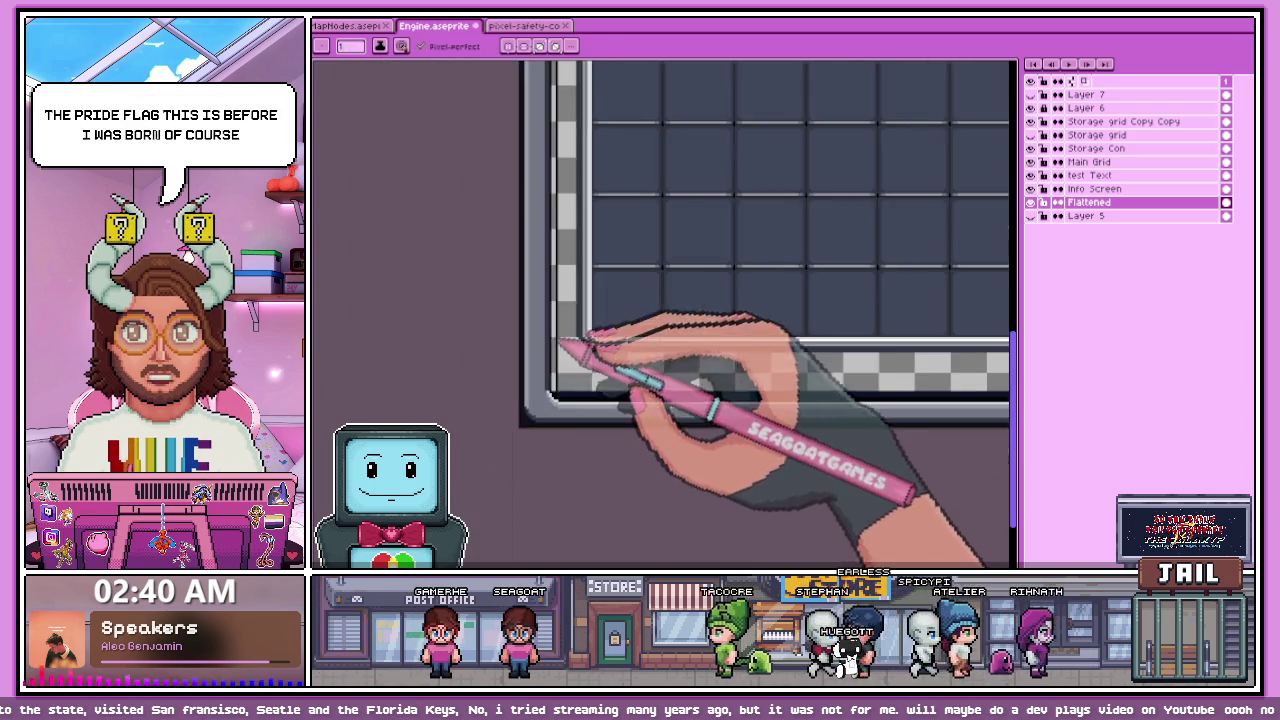
scroll(594, 357, "up", 3)
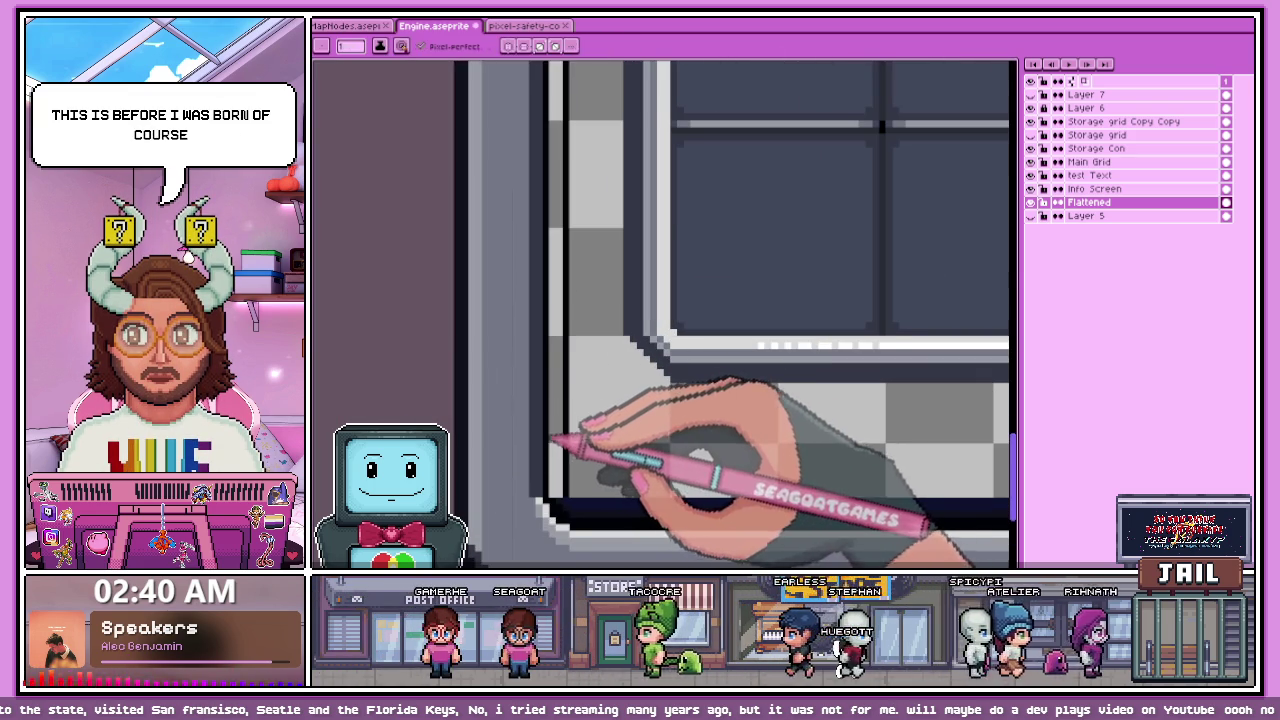
scroll(567, 420, "down", 2)
scroll(552, 320, "down", 1)
scroll(560, 265, "up", 2)
scroll(500, 366, "down", 1)
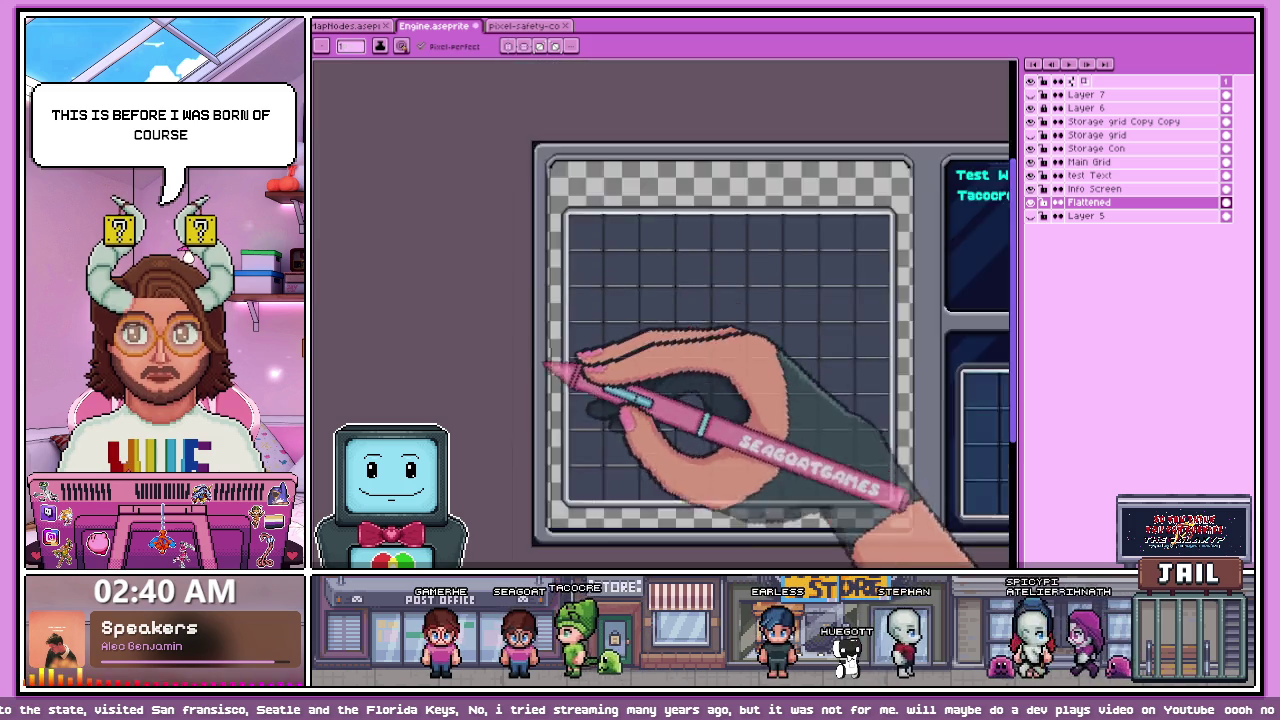
scroll(586, 371, "up", 2)
scroll(570, 270, "up", 1)
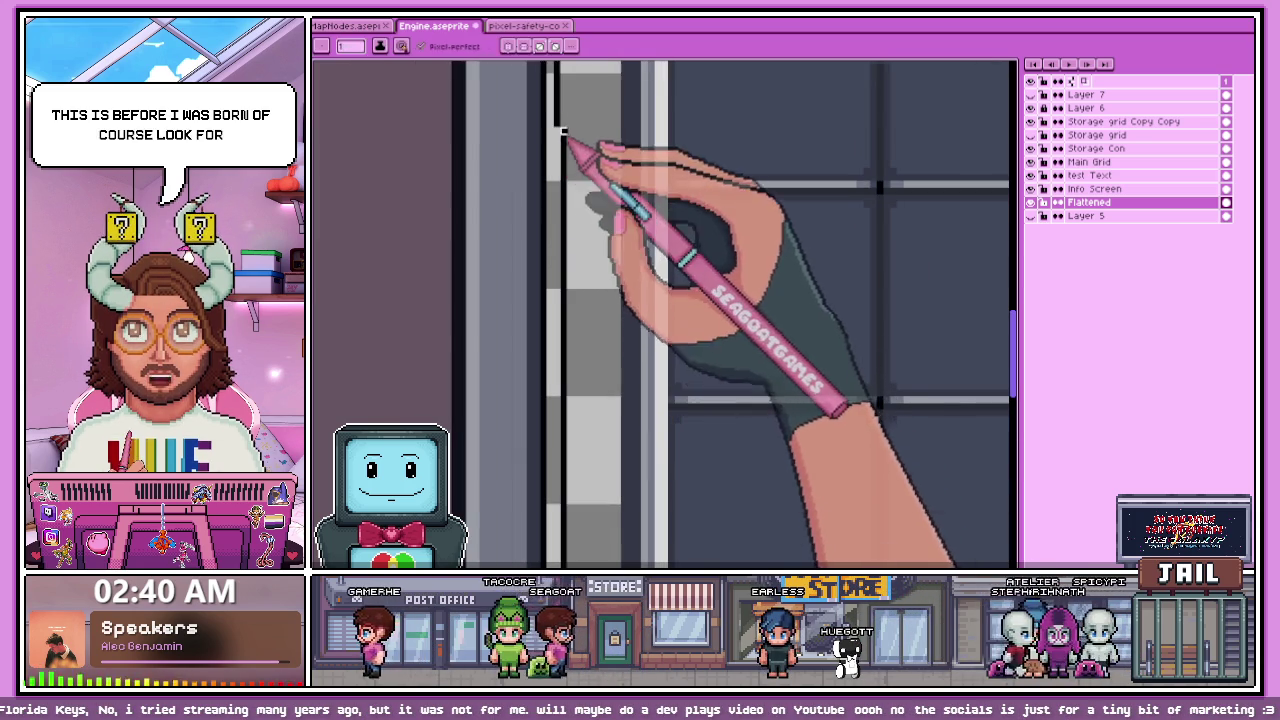
scroll(566, 150, "down", 1)
scroll(555, 182, "up", 1)
scroll(553, 183, "down", 1)
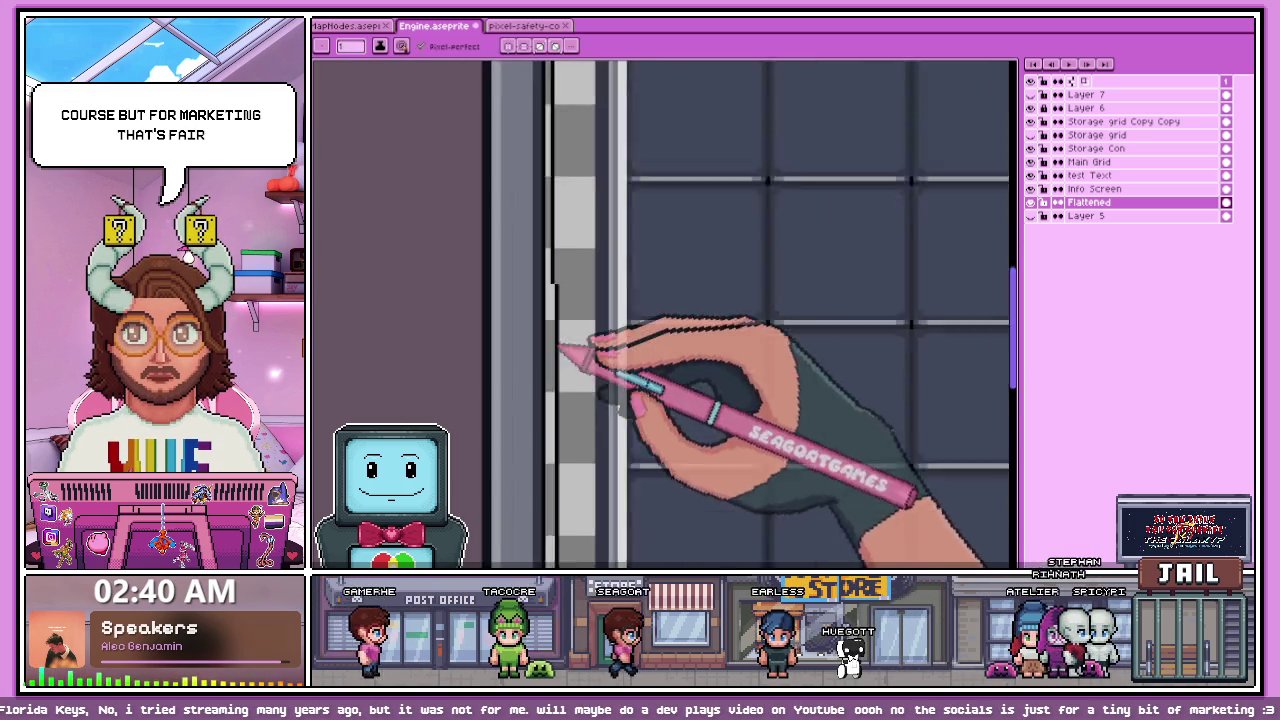
scroll(569, 351, "down", 1)
scroll(569, 337, "up", 2)
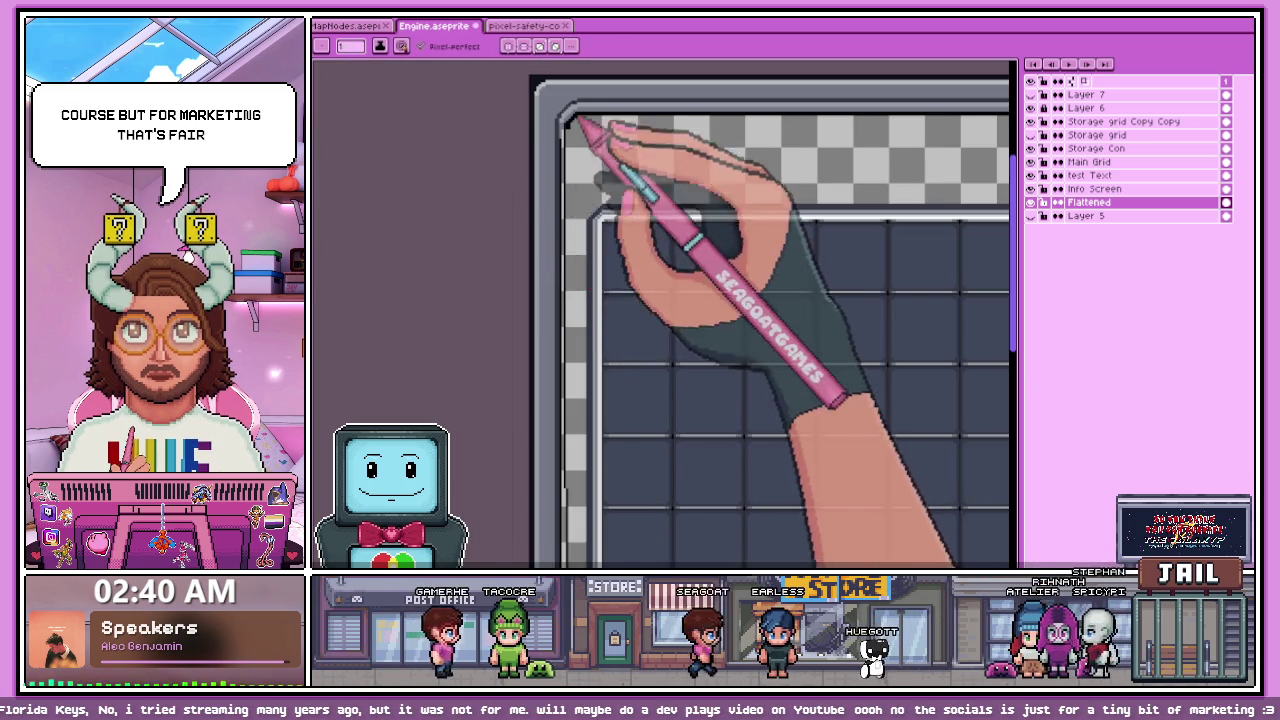
scroll(571, 163, "up", 1)
scroll(566, 175, "up", 1)
scroll(564, 176, "up", 1)
scroll(566, 243, "down", 2)
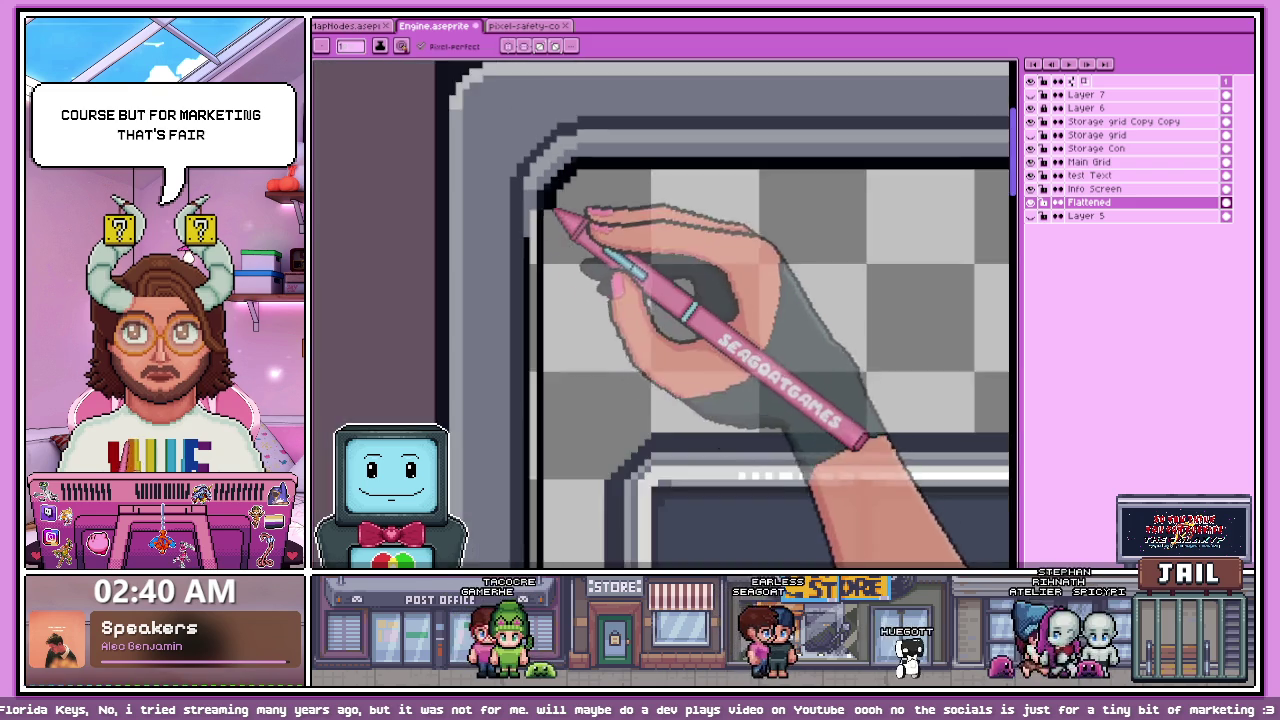
scroll(553, 245, "up", 2)
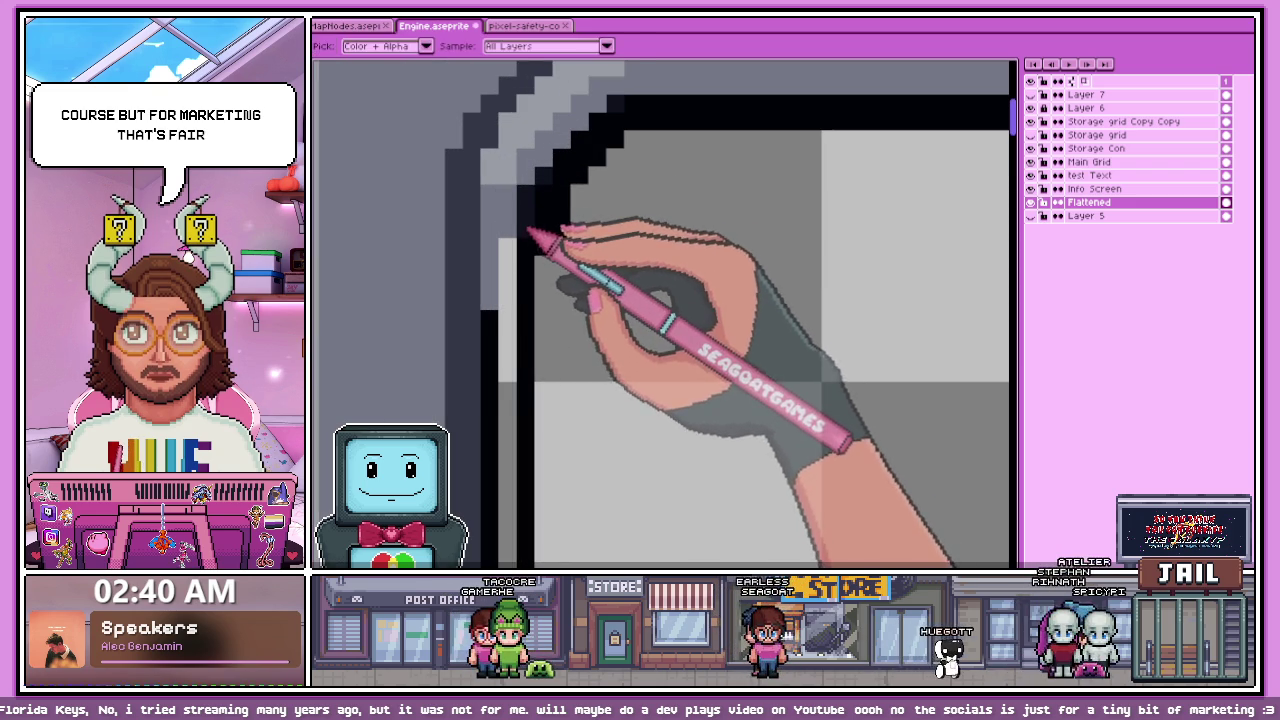
scroll(525, 247, "down", 2)
scroll(527, 330, "up", 1)
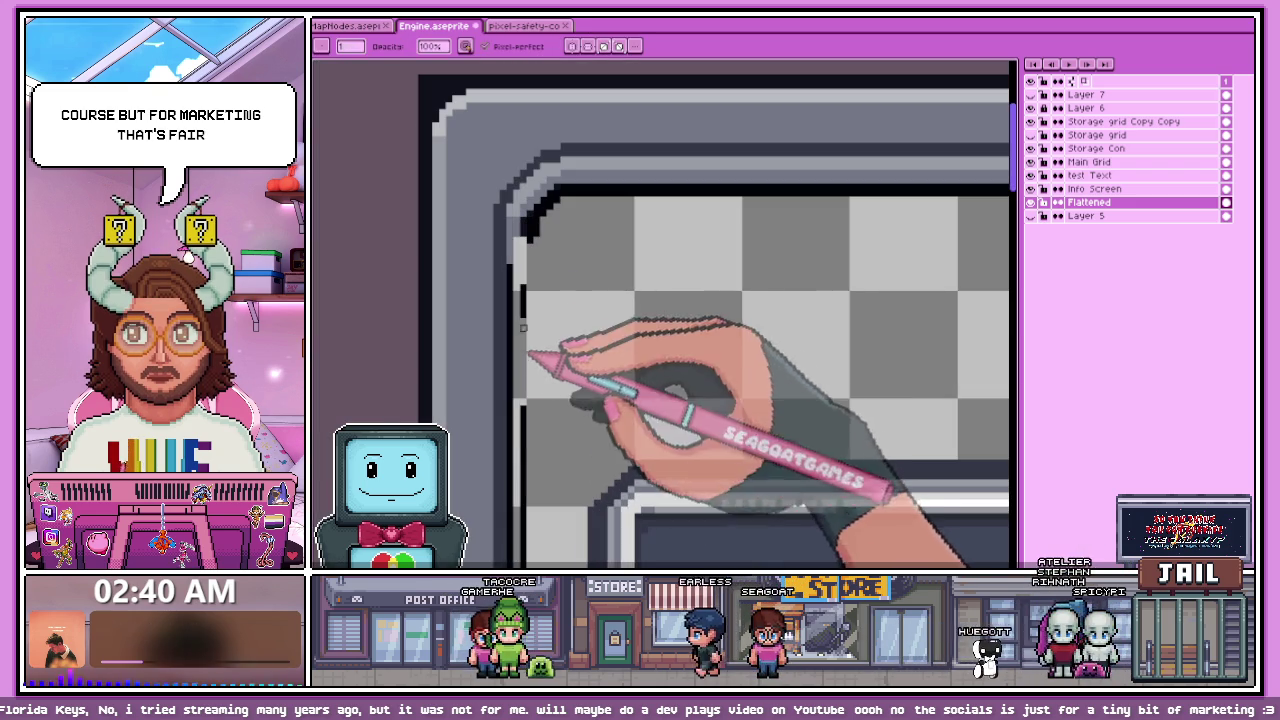
scroll(516, 348, "down", 1)
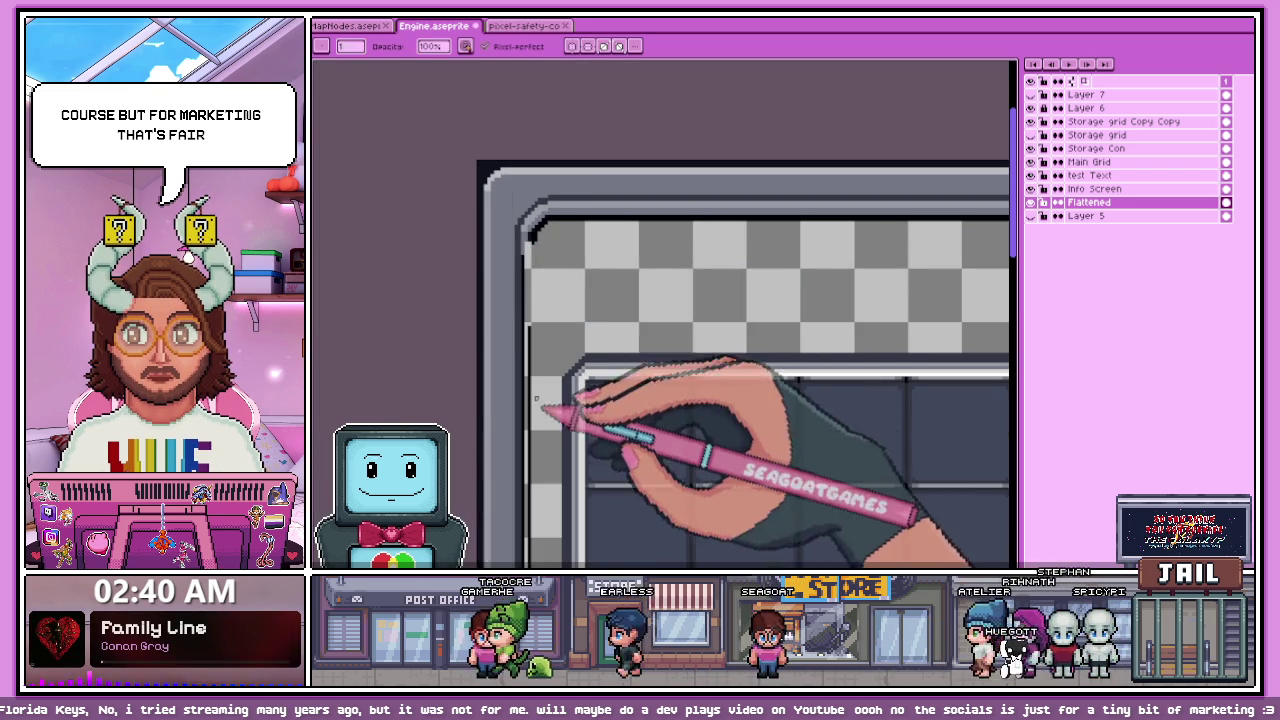
scroll(538, 410, "up", 2)
scroll(532, 212, "down", 1)
scroll(535, 387, "up", 1)
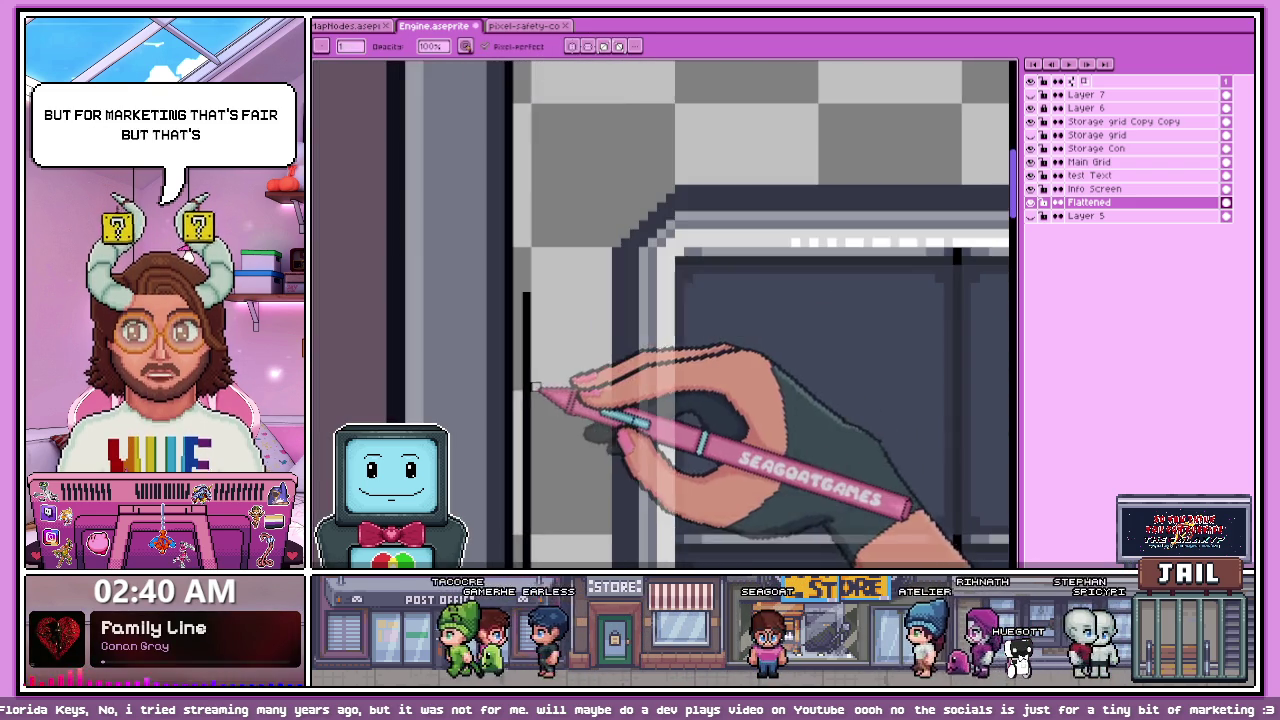
scroll(535, 355, "down", 2)
scroll(528, 440, "up", 3)
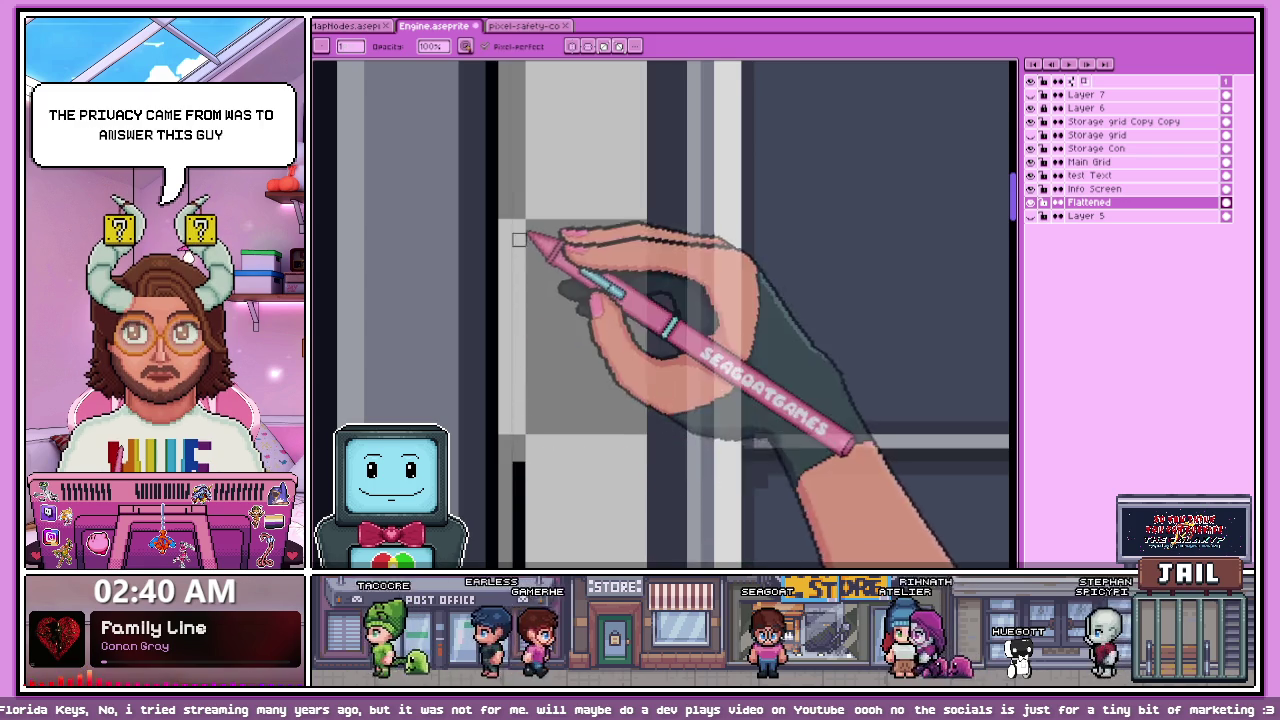
scroll(537, 290, "down", 2)
scroll(527, 380, "up", 2)
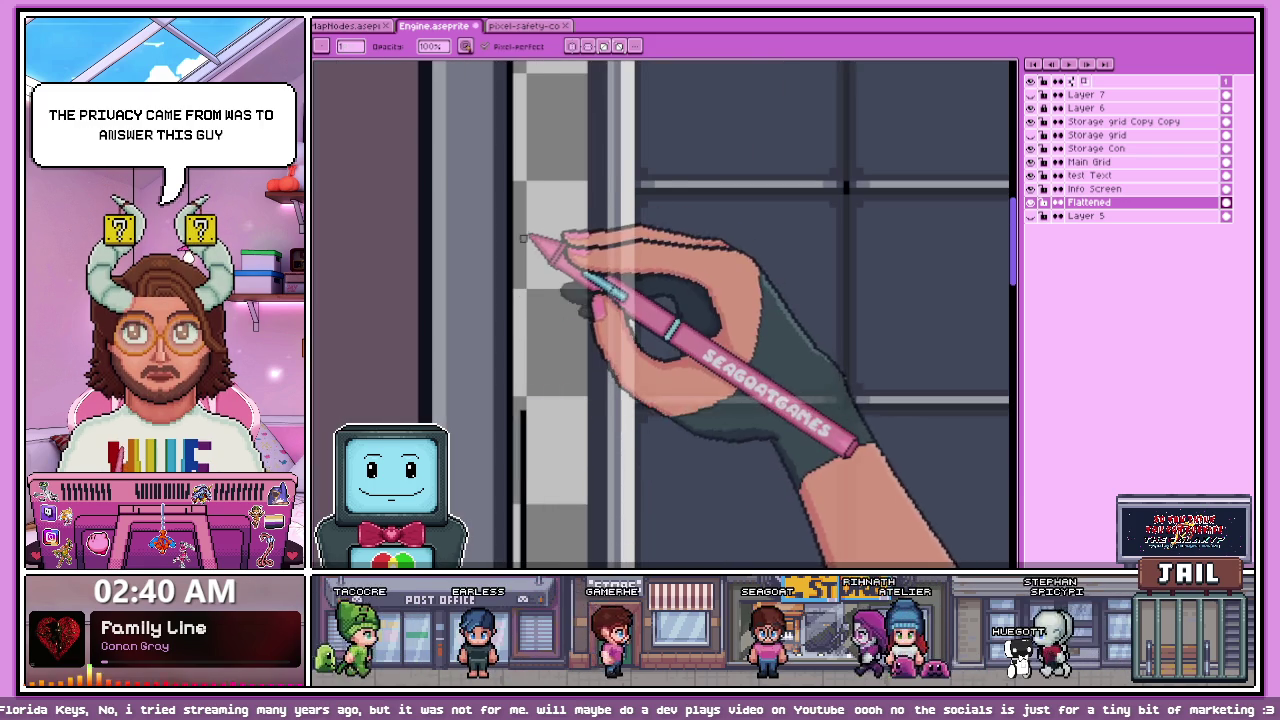
scroll(523, 226, "down", 1)
scroll(530, 215, "up", 2)
scroll(557, 184, "down", 1)
scroll(545, 300, "up", 2)
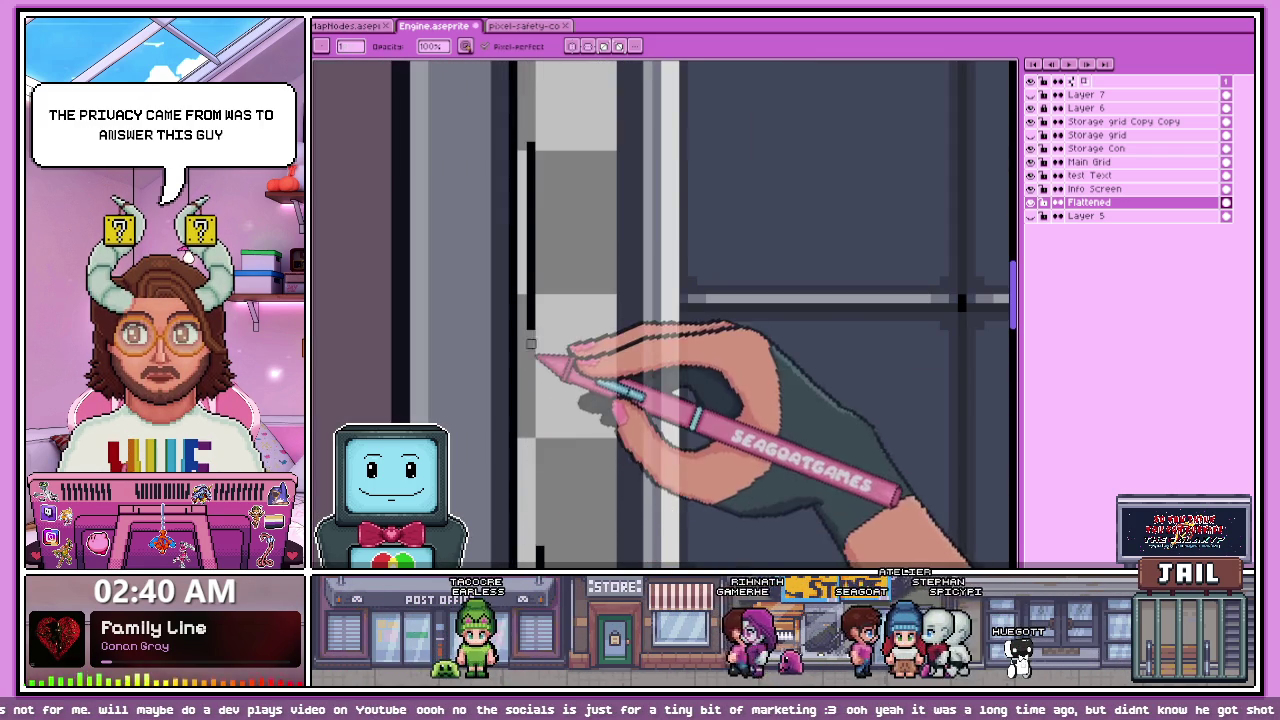
scroll(531, 254, "down", 1)
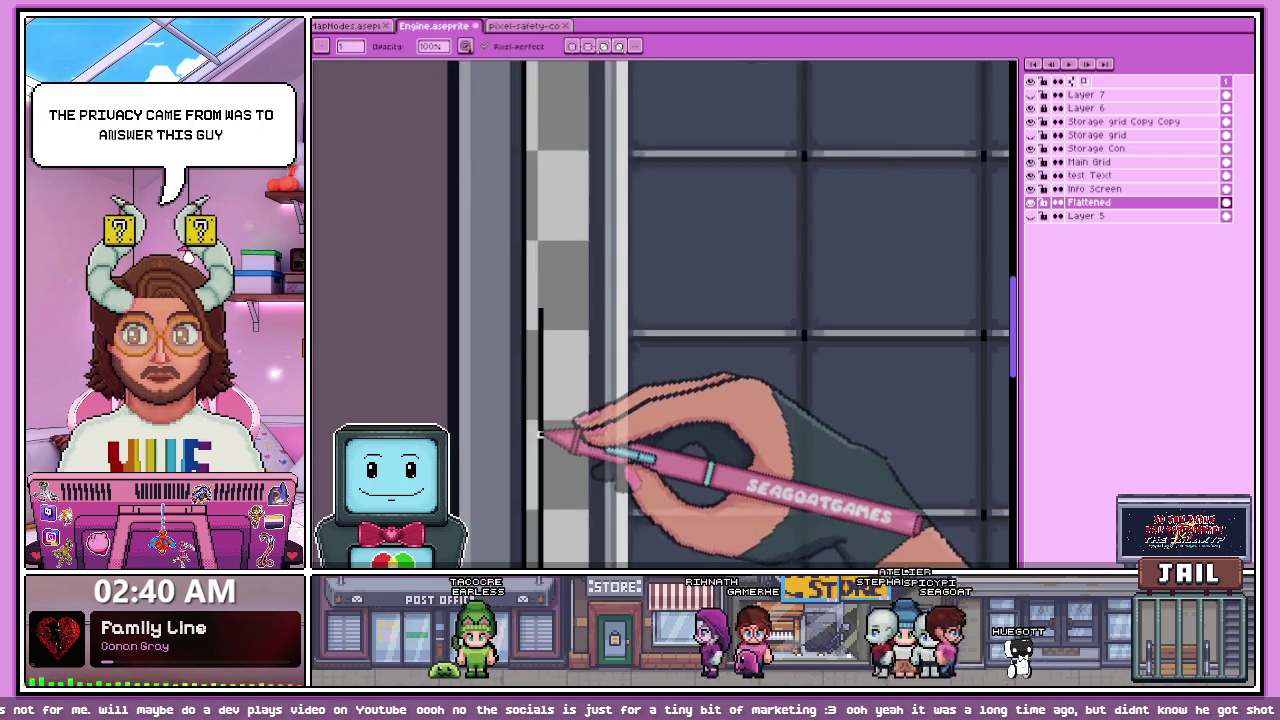
scroll(557, 423, "down", 1)
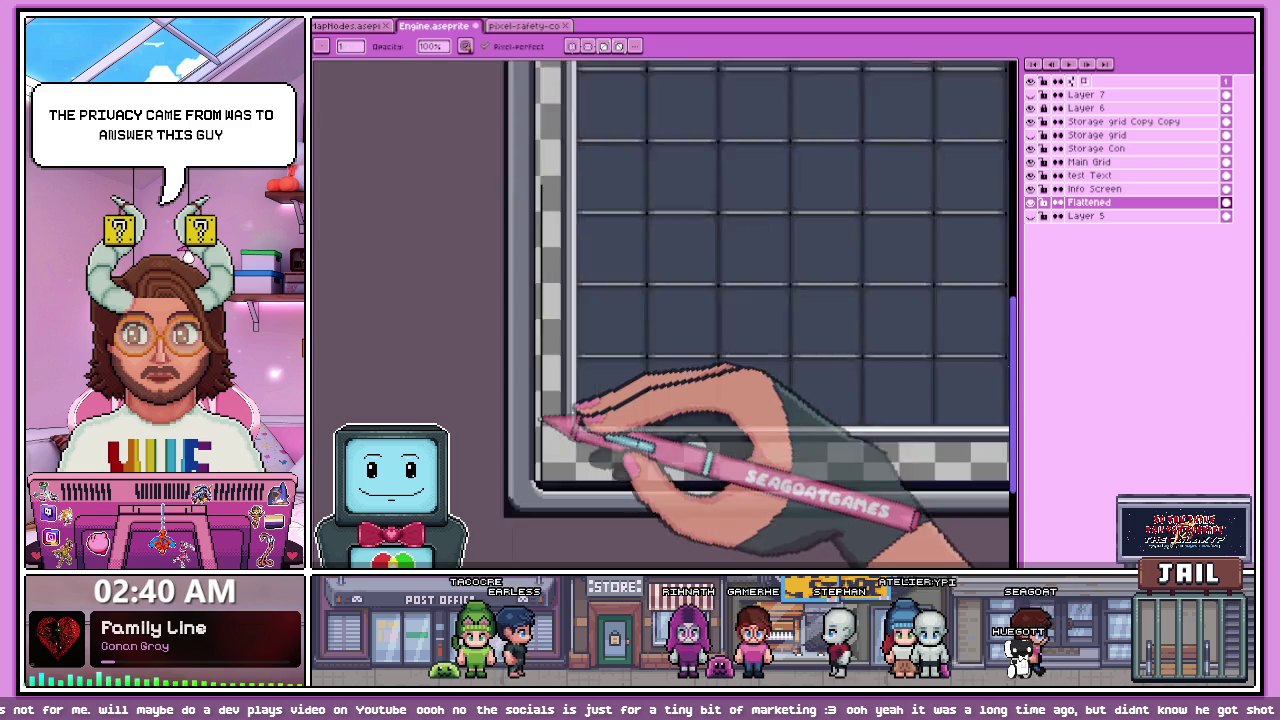
scroll(548, 470, "up", 1)
scroll(555, 515, "up", 1)
scroll(545, 425, "down", 1)
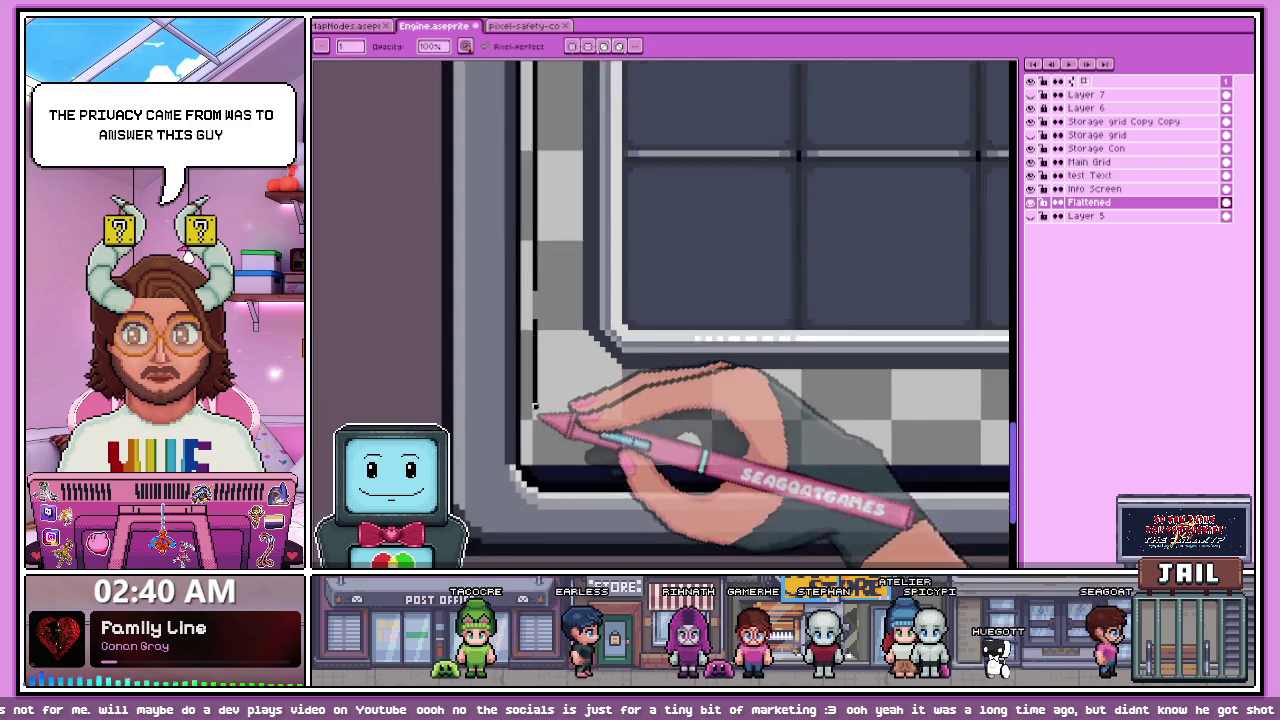
scroll(543, 402, "up", 1)
scroll(541, 413, "down", 1)
scroll(538, 388, "up", 1)
scroll(541, 330, "down", 1)
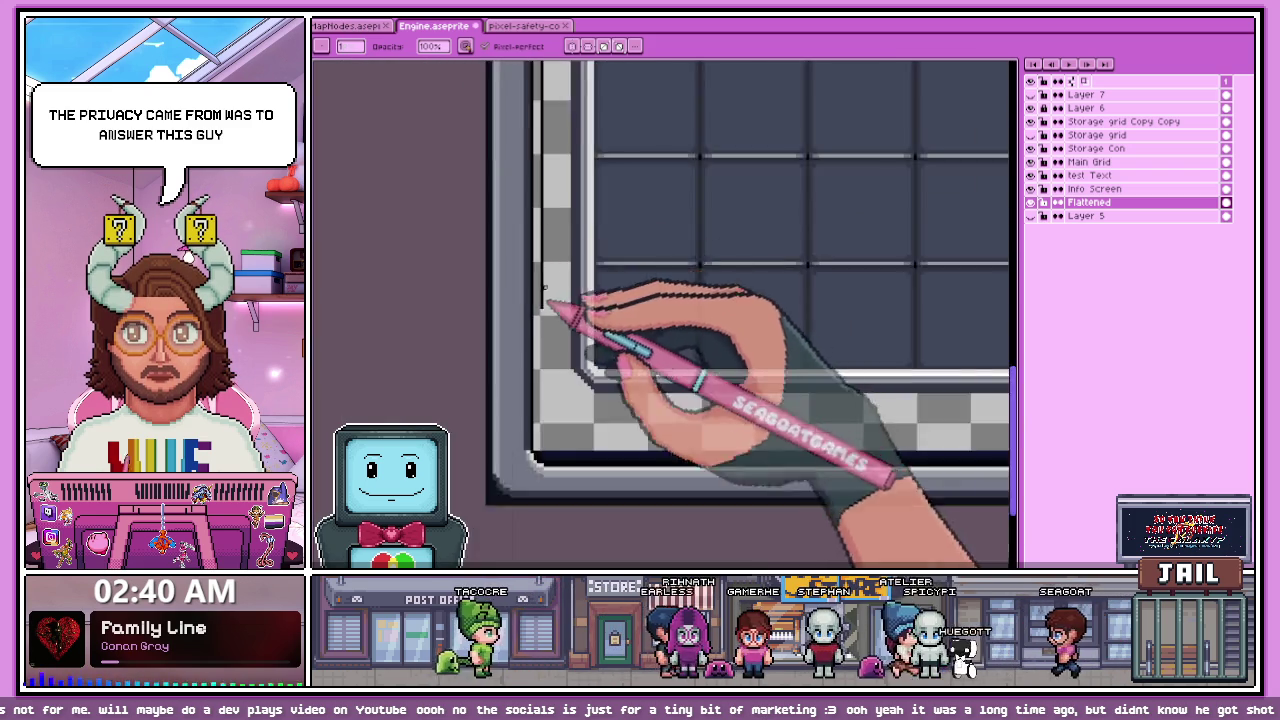
scroll(541, 315, "up", 1)
scroll(543, 223, "down", 1)
scroll(566, 366, "down", 1)
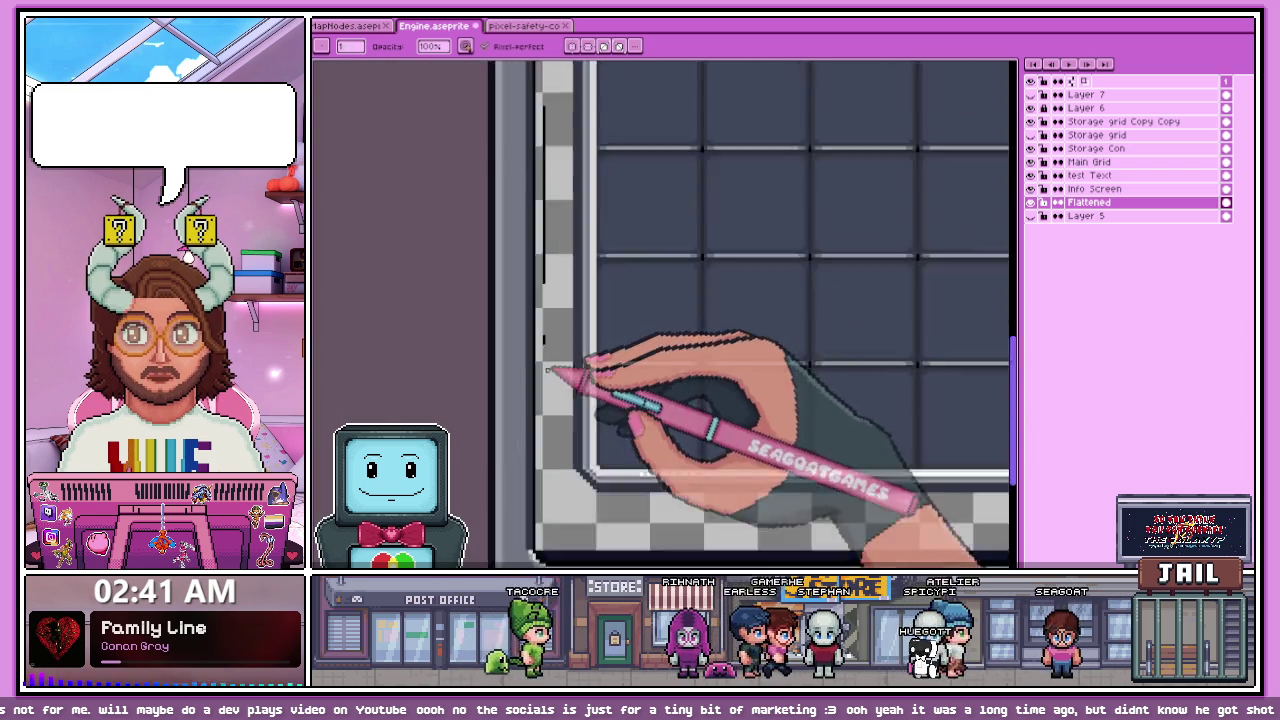
scroll(571, 366, "down", 1)
scroll(562, 320, "up", 2)
scroll(565, 500, "up", 1)
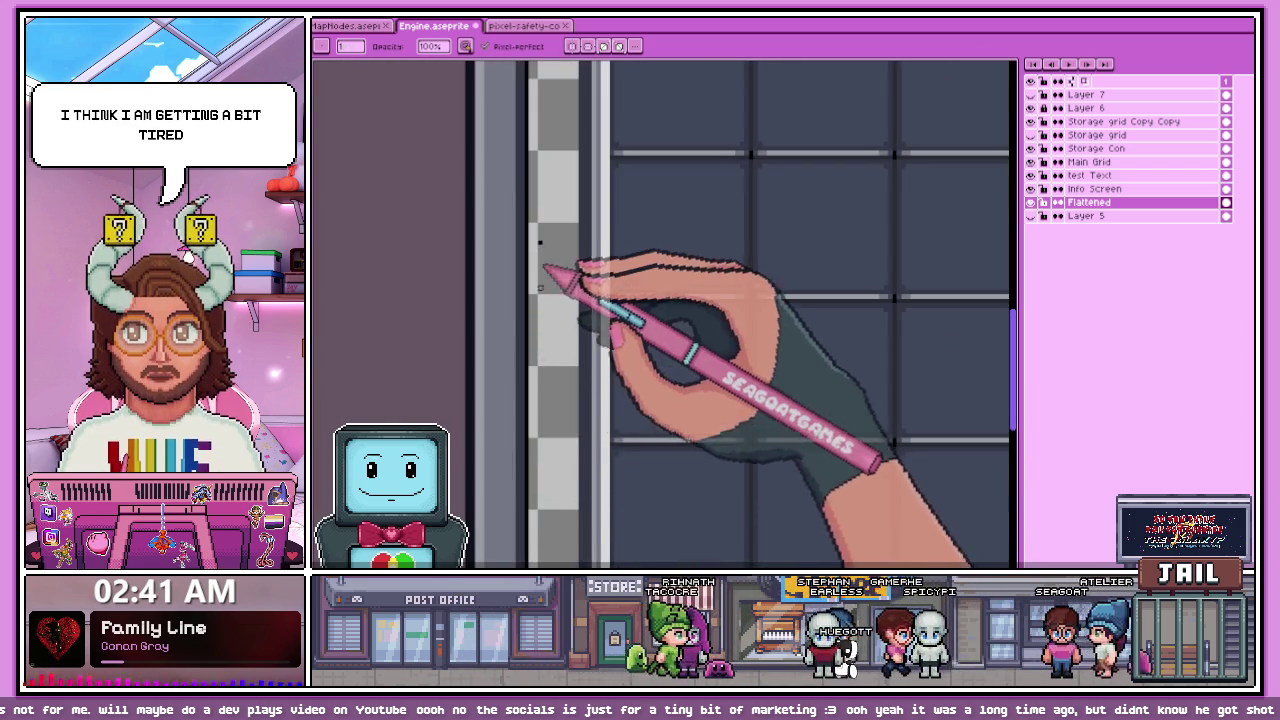
scroll(555, 268, "down", 2)
scroll(540, 330, "down", 2)
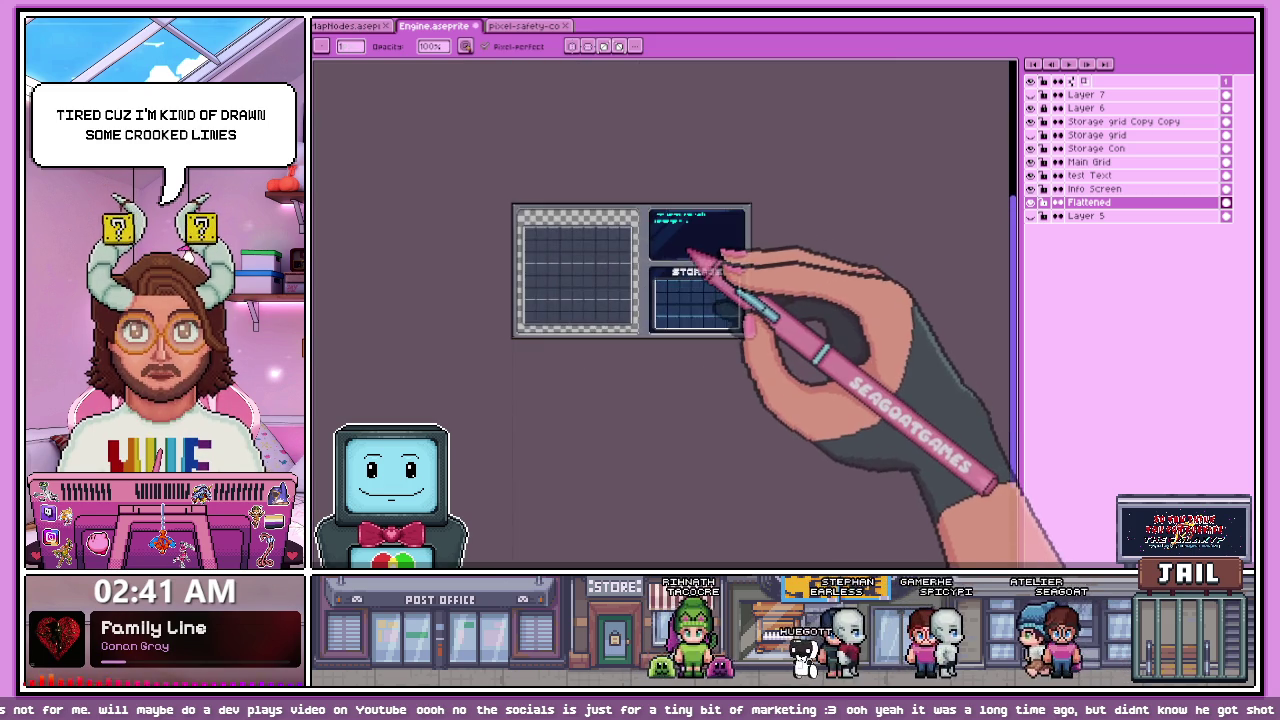
scroll(615, 291, "up", 2)
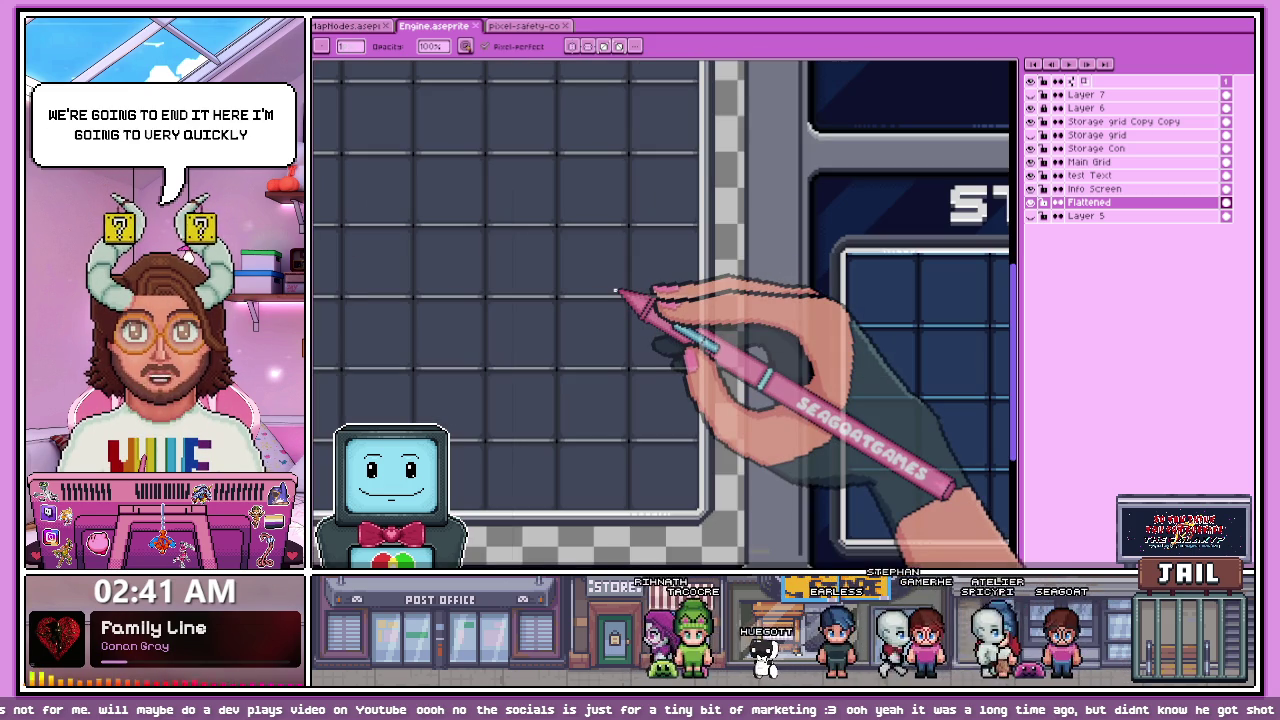
Step: Switch to the Eraser (E) and bring the Harvey Milk Wikipedia article to the front
key("e")
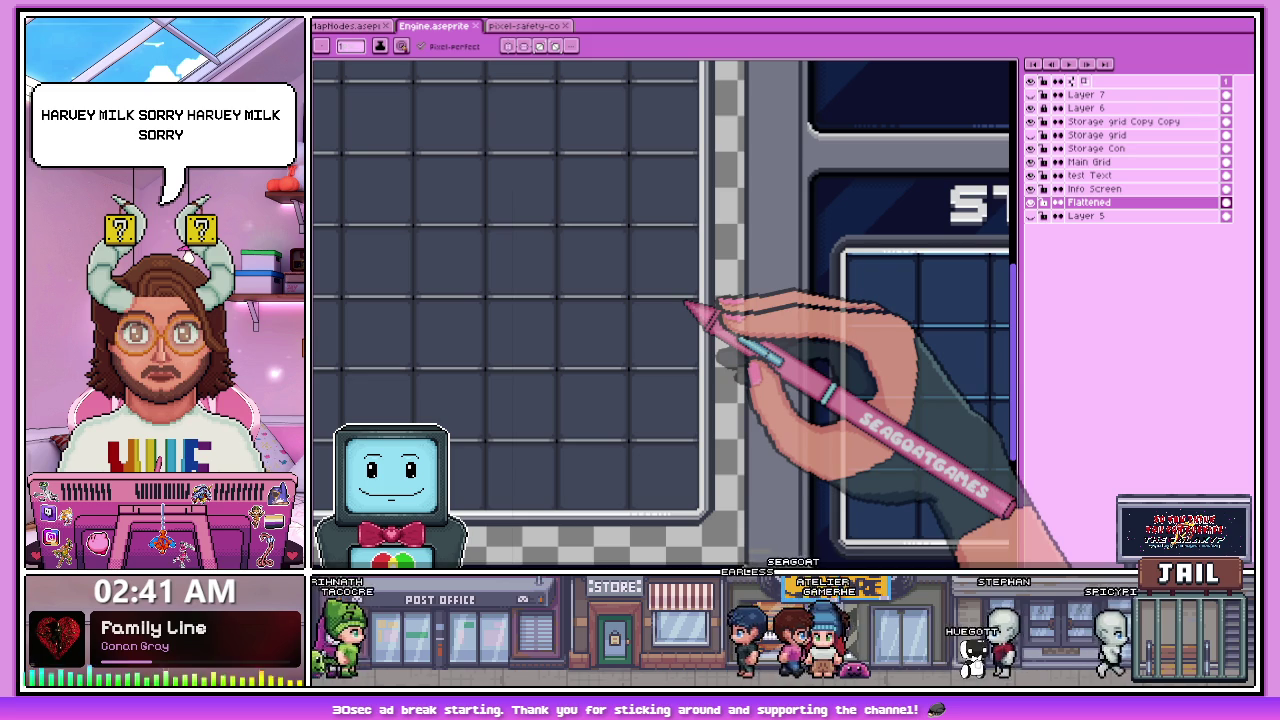
key("alt+Tab")
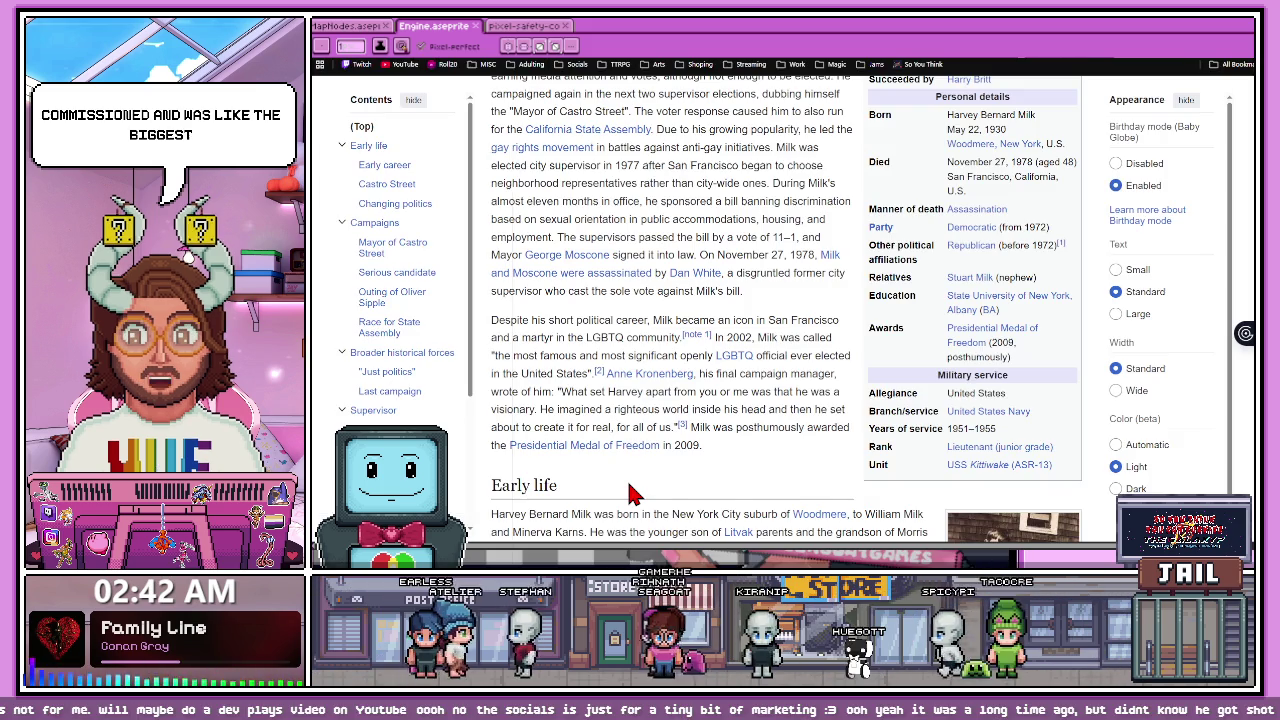
Step: Skim the Harvey Milk intro and early life, then close the tab to reach Twitch
scroll(630, 410, "down", 3)
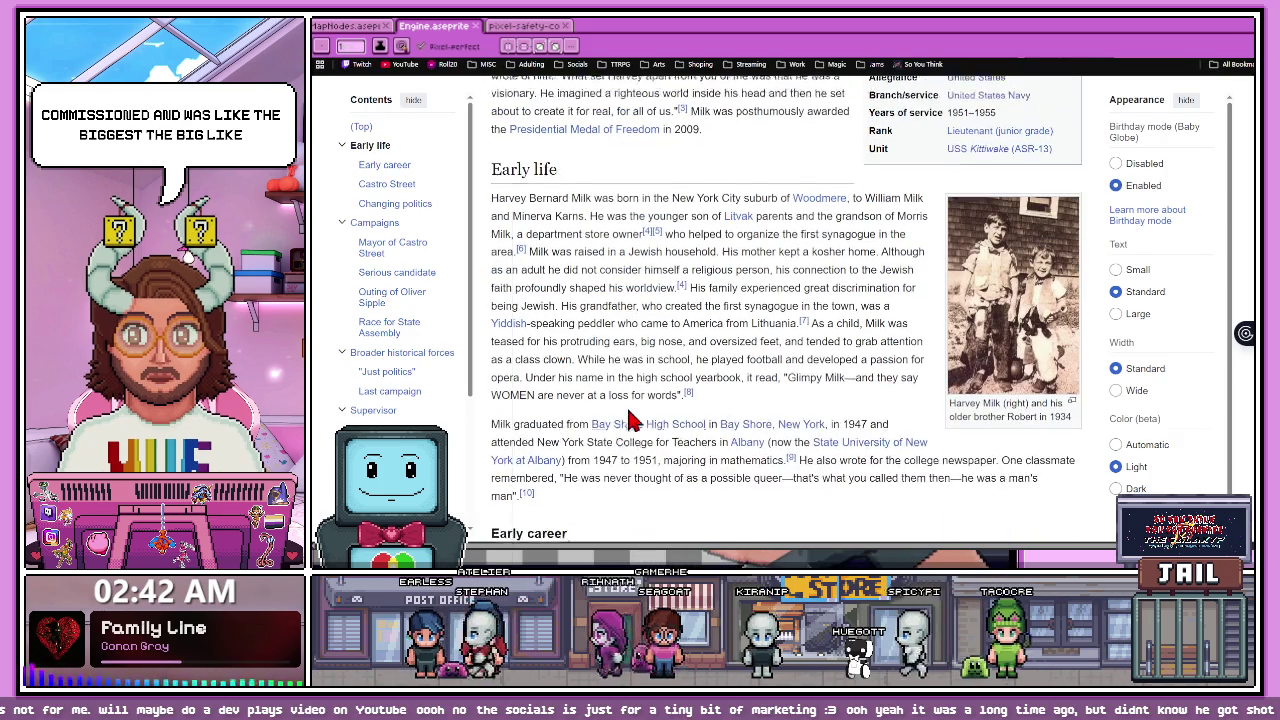
scroll(630, 418, "down", 1)
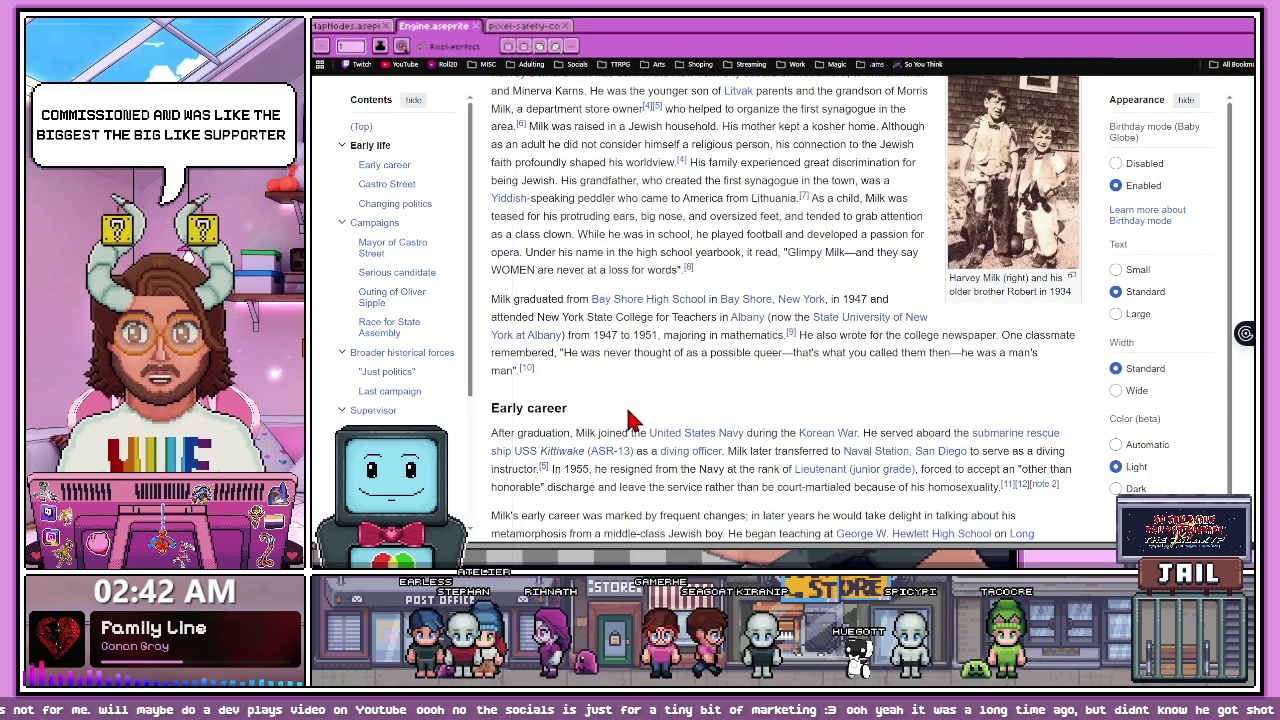
scroll(630, 418, "down", 3)
scroll(638, 395, "down", 3)
scroll(645, 367, "down", 2)
scroll(645, 367, "up", 3)
scroll(645, 370, "up", 3)
scroll(648, 372, "up", 3)
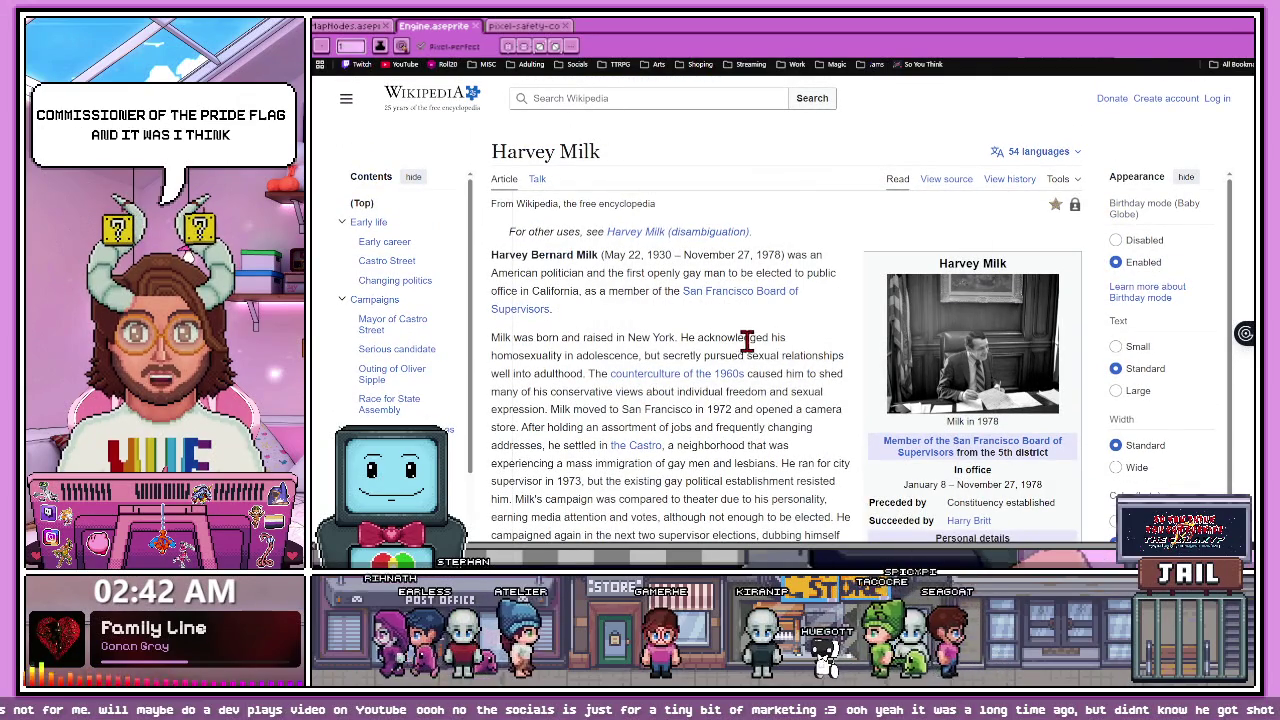
scroll(740, 340, "down", 3)
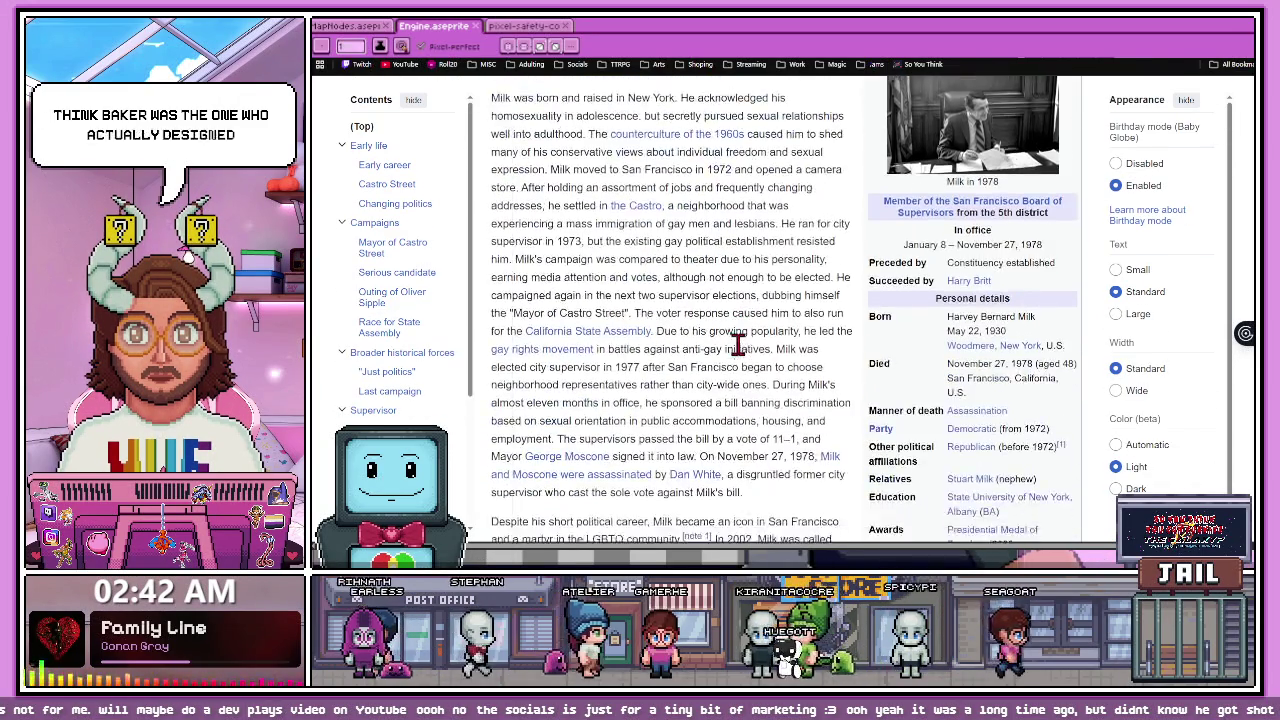
scroll(650, 375, "up", 5)
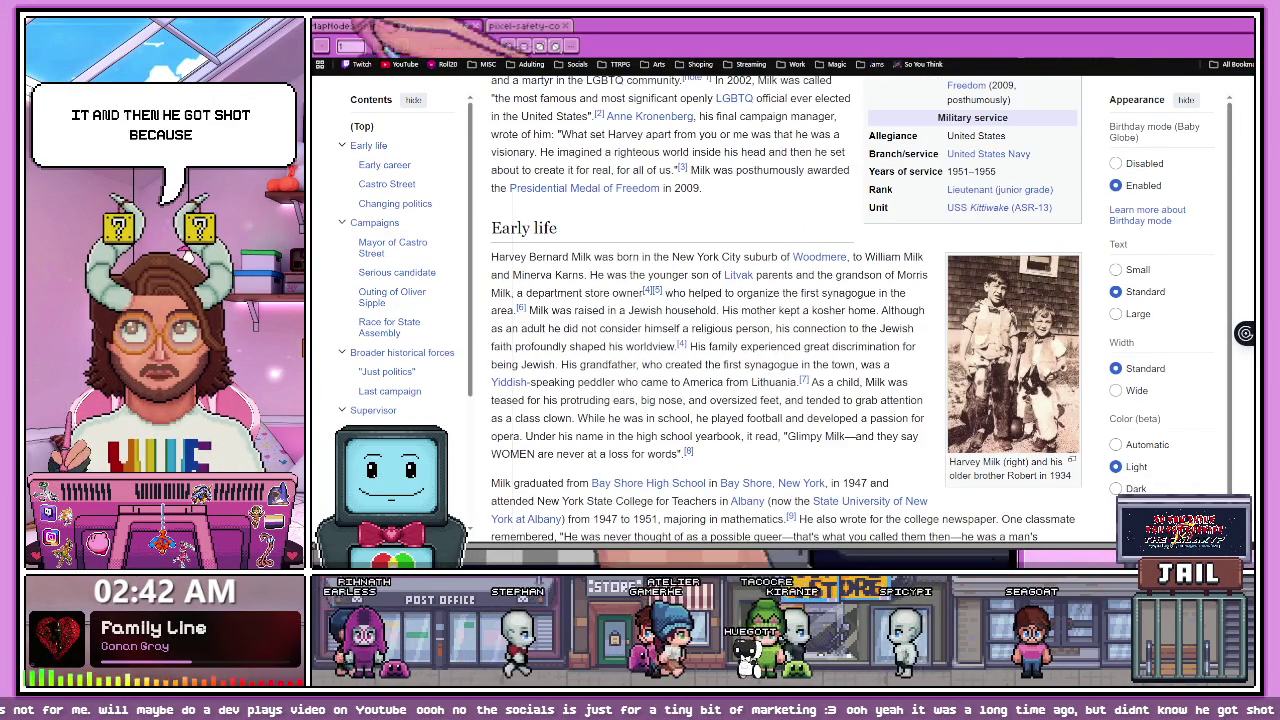
key("ctrl+w")
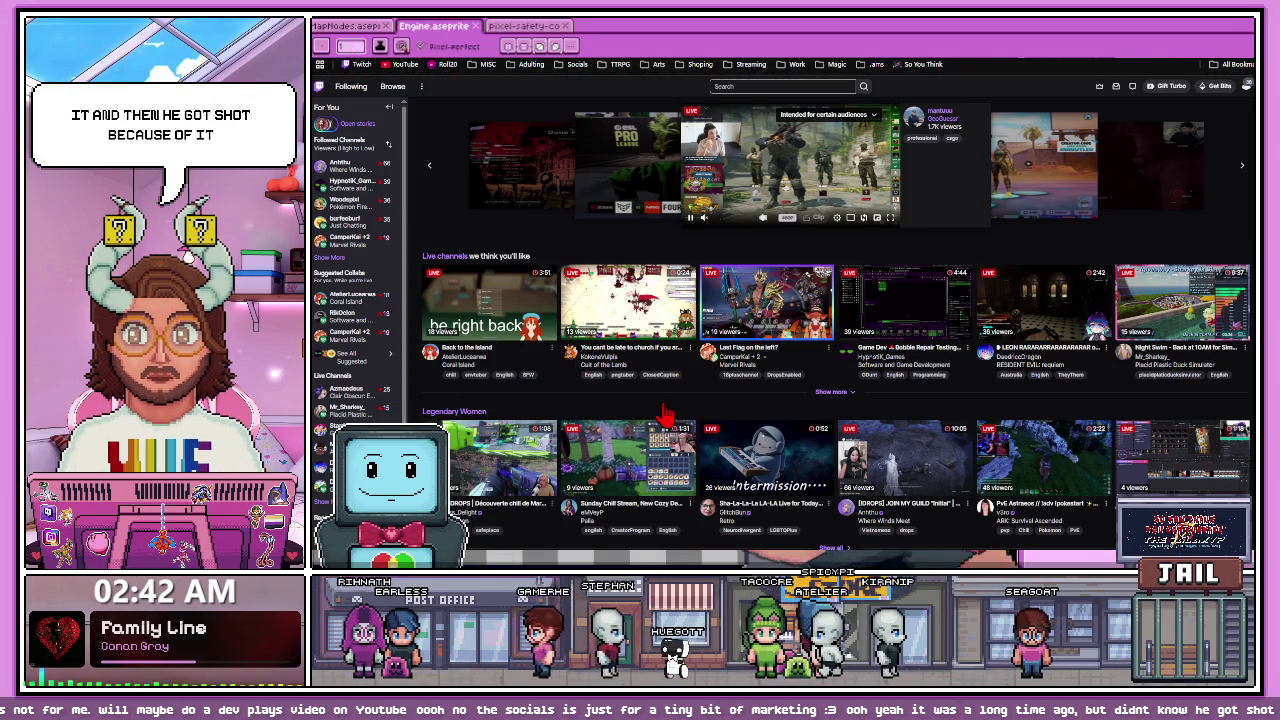
Step: Expand Followed Channels, open the GB Studio game-dev stream, then go to Browse
left_click(334, 260)
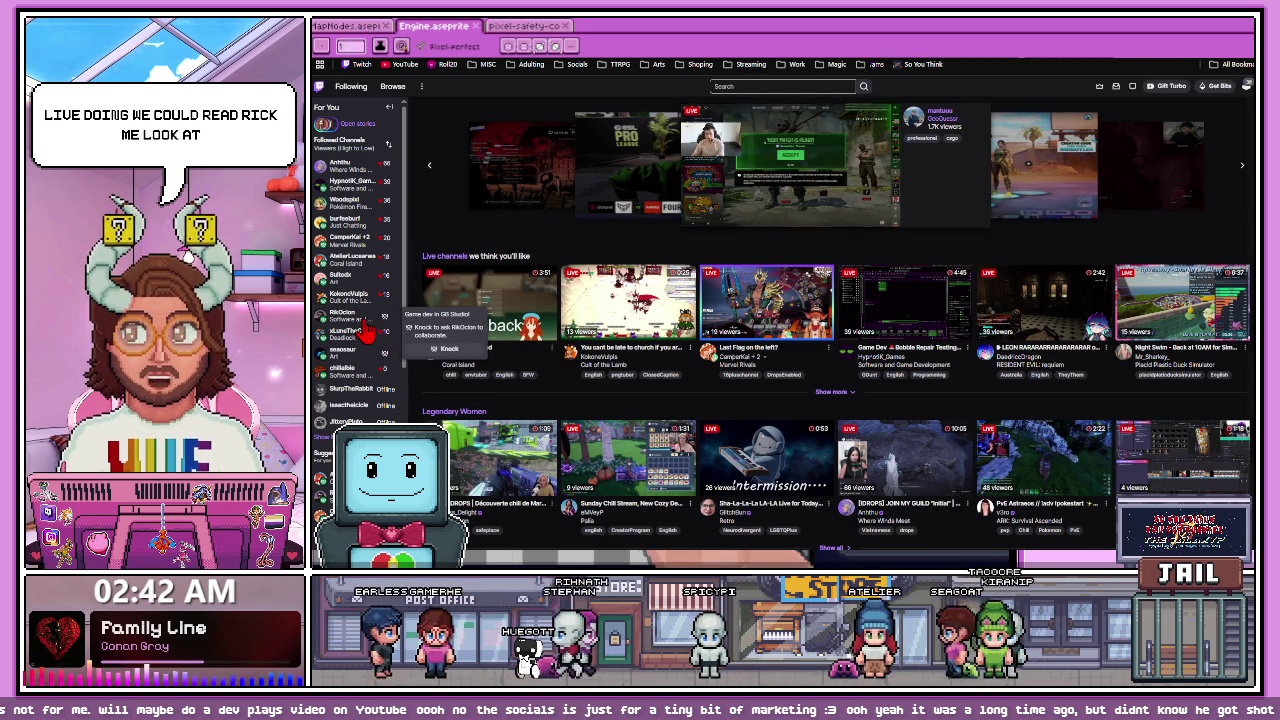
left_click(367, 330)
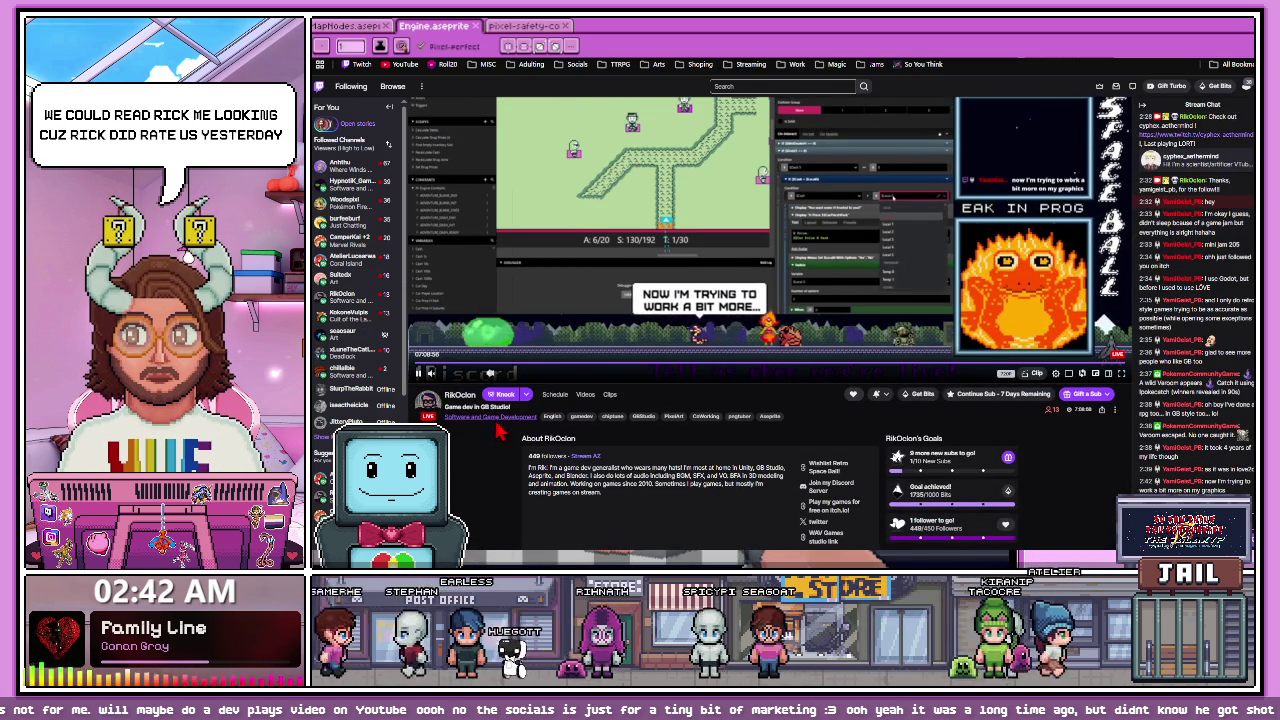
left_click(600, 200)
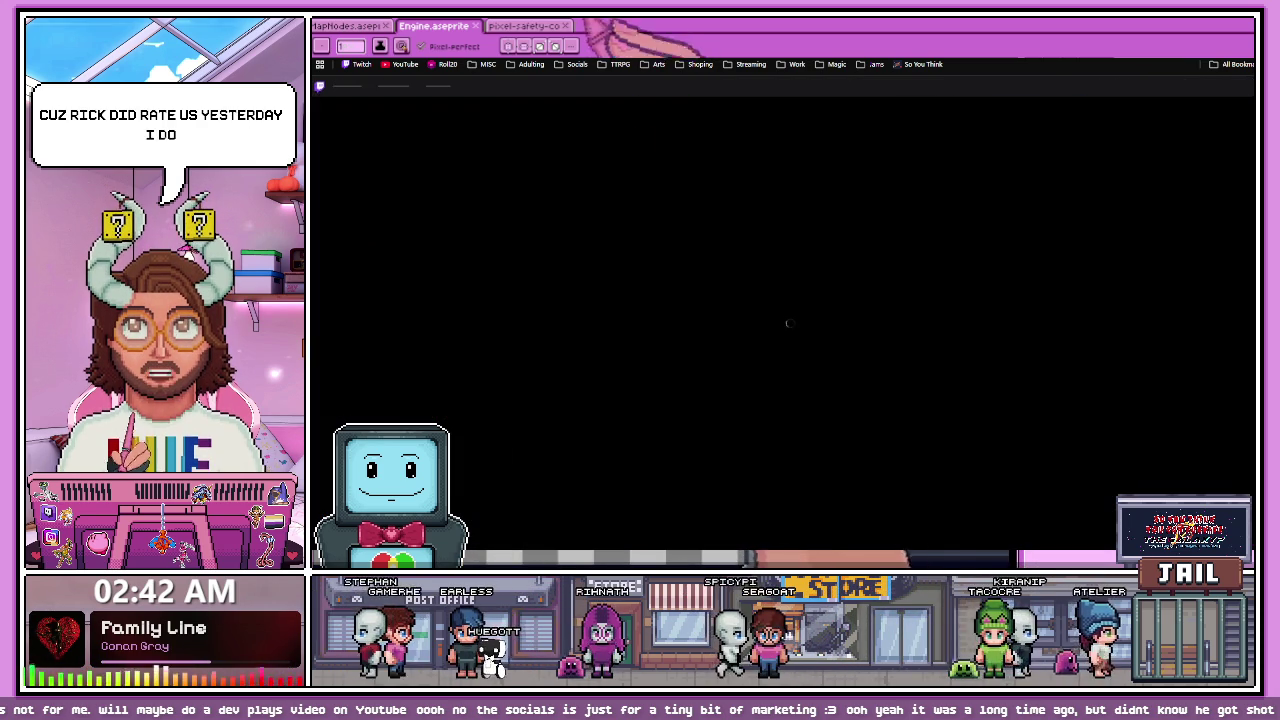
Step: Scan the live channel grid and reopen the GB Studio game-dev stream from it
scroll(680, 260, "down", 2)
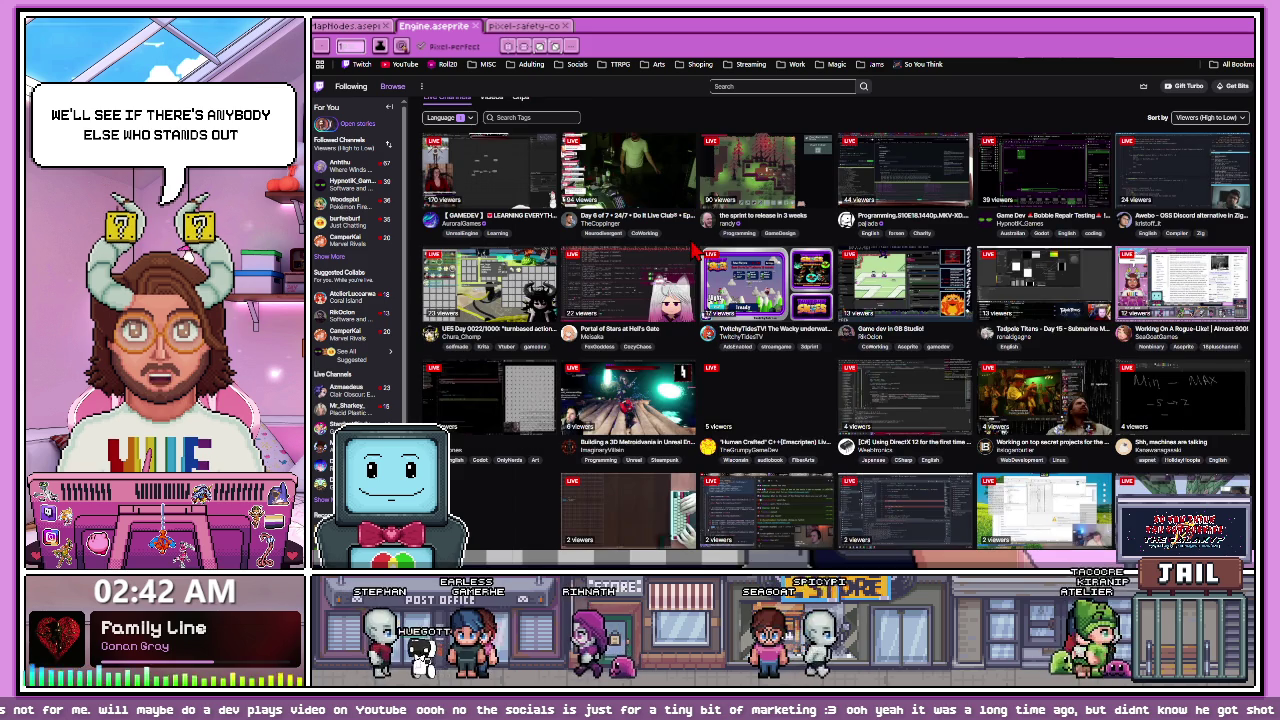
scroll(692, 252, "up", 1)
scroll(692, 254, "down", 1)
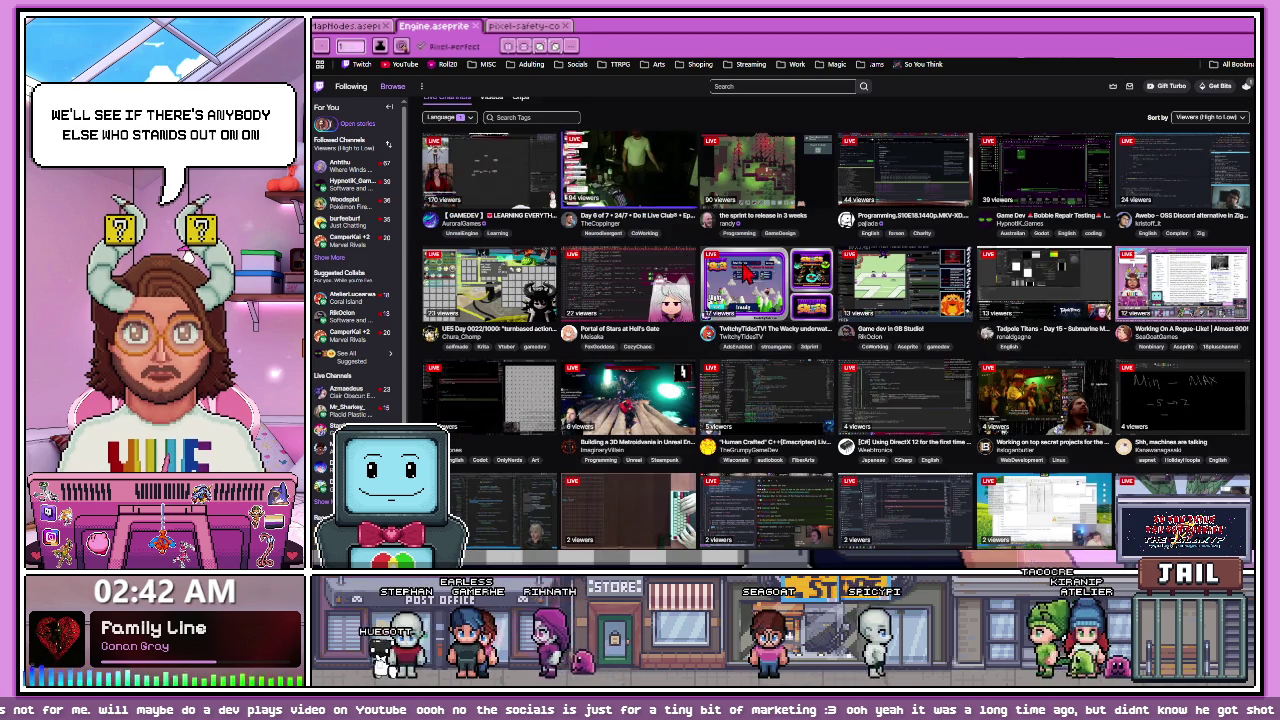
scroll(750, 294, "down", 1)
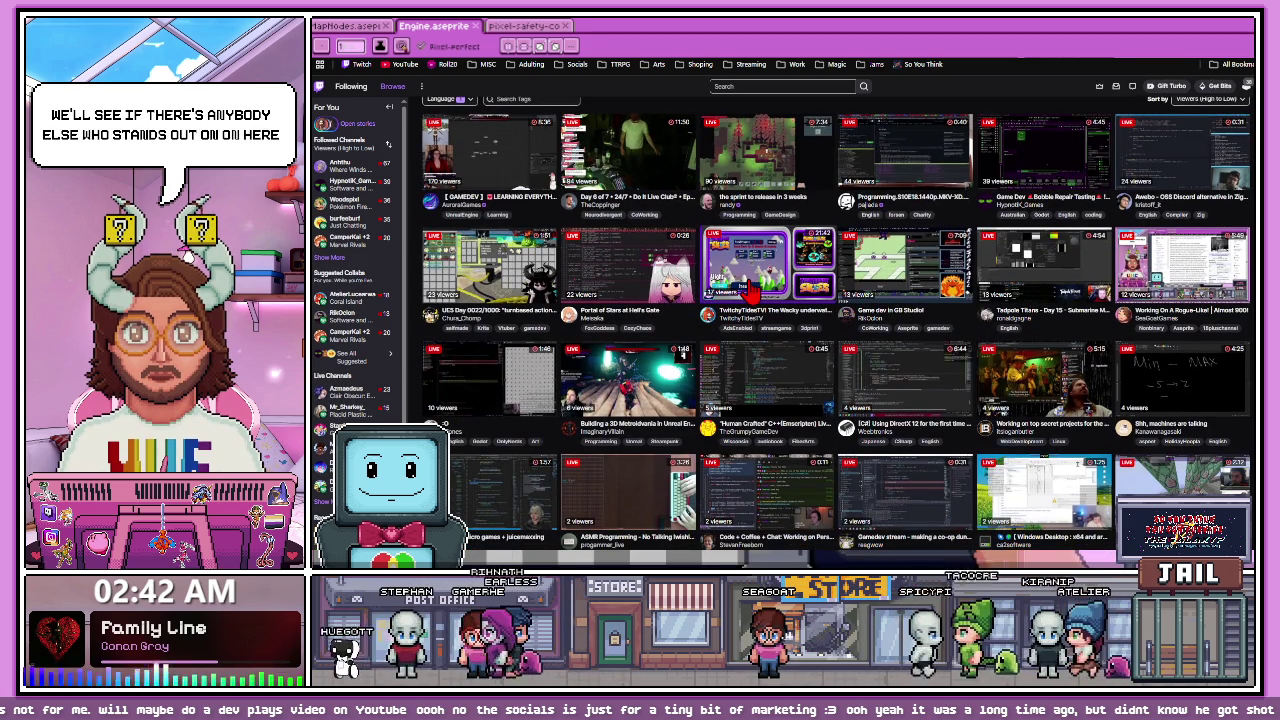
scroll(750, 290, "up", 2)
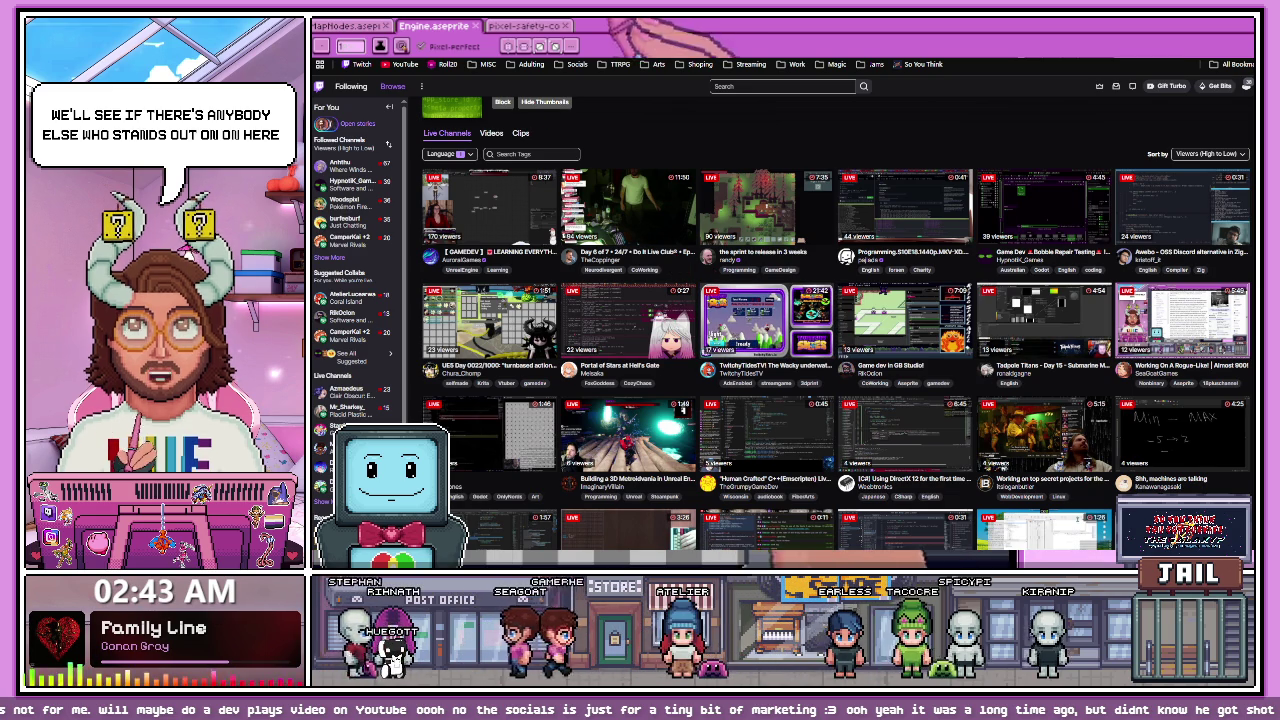
left_click(903, 320)
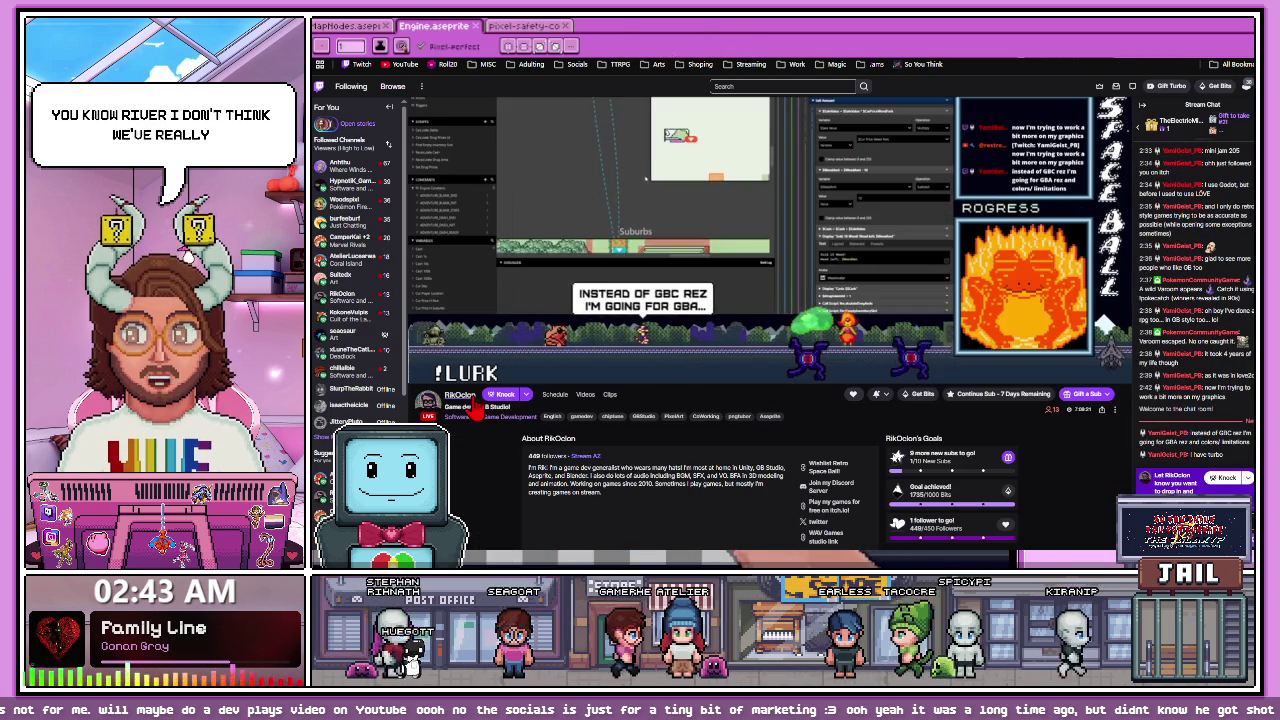